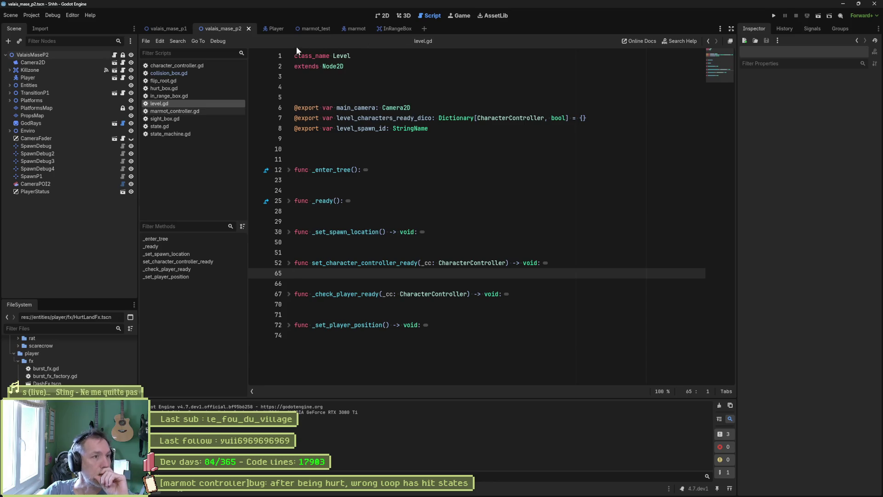
- Playtest the level briefly, collapsing Scarecrow2's children, then stop the game
key("F6")
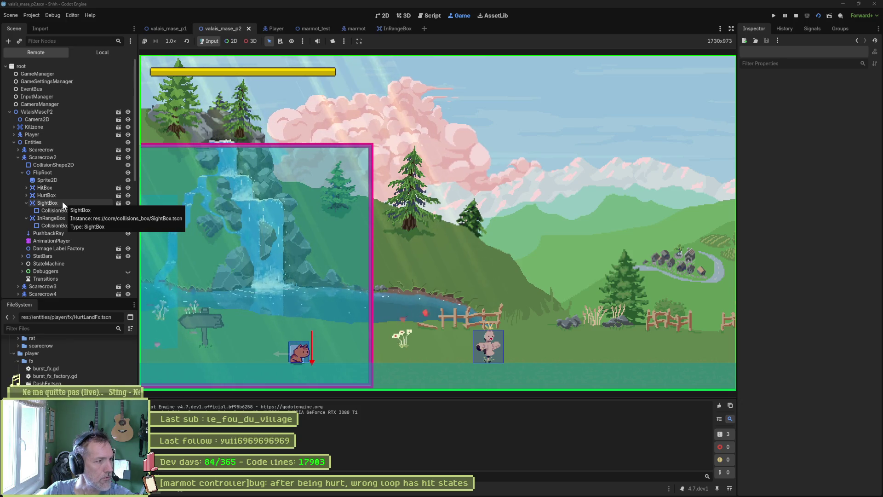
left_click(18, 158)
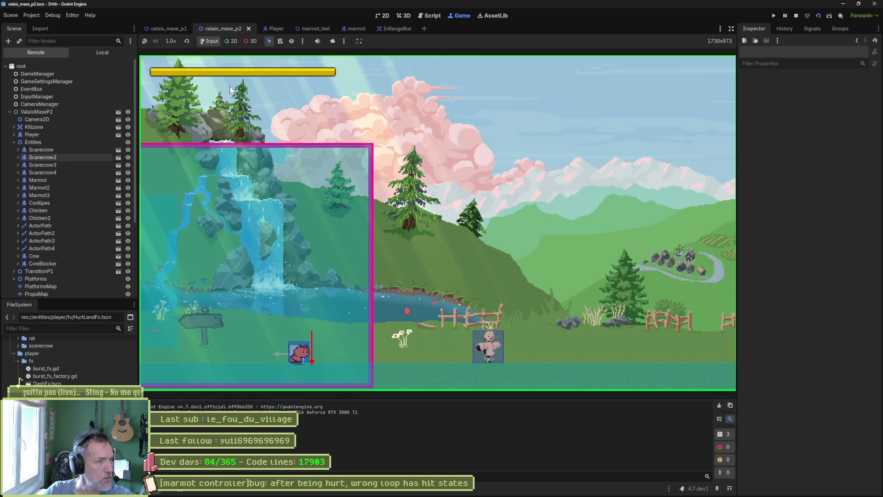
key("F8")
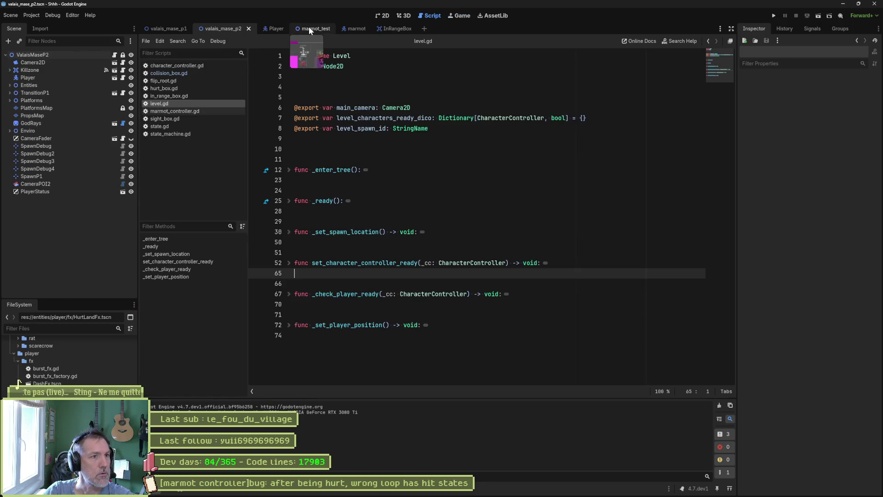
- Run marmot_test and toggle SightBox's CollisionBox Is Active on and off, leaving it inactive
left_click(309, 28)
key("F6")
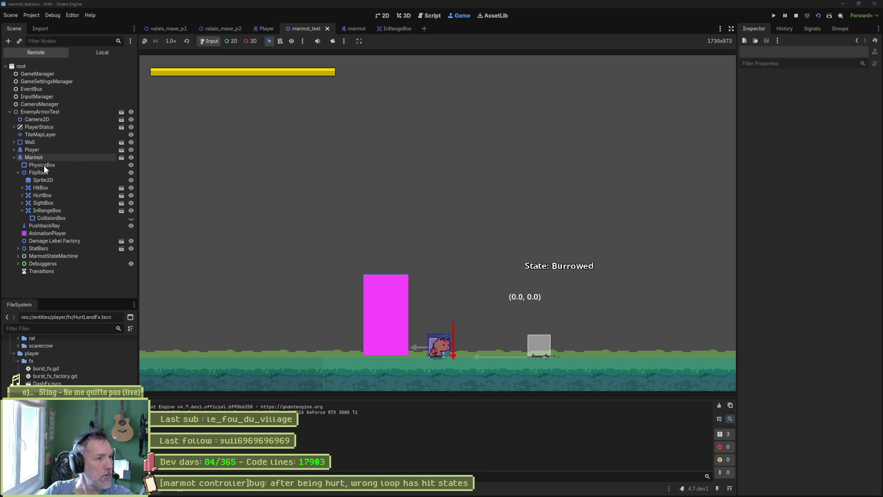
left_click(52, 203)
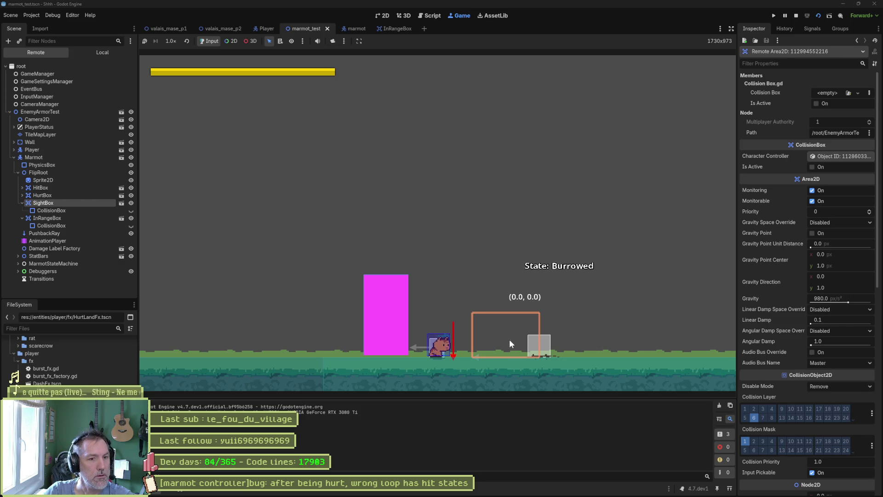
left_click(812, 167)
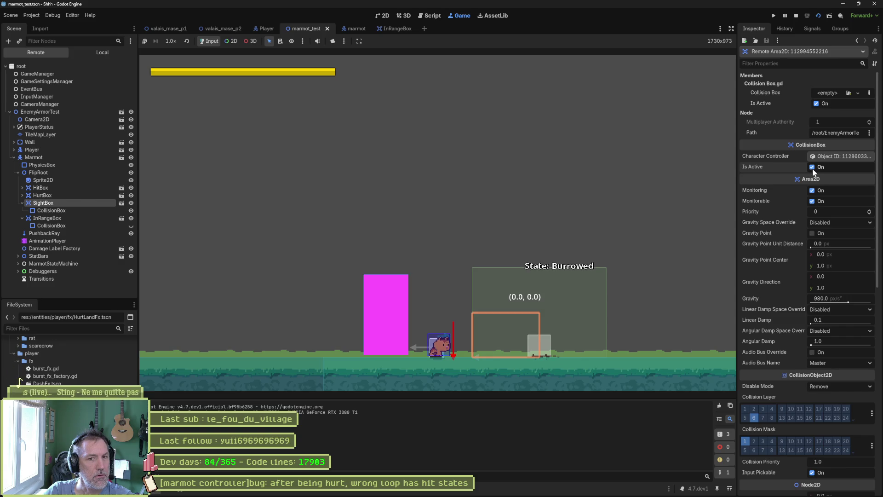
left_click(812, 167)
left_click(812, 167)
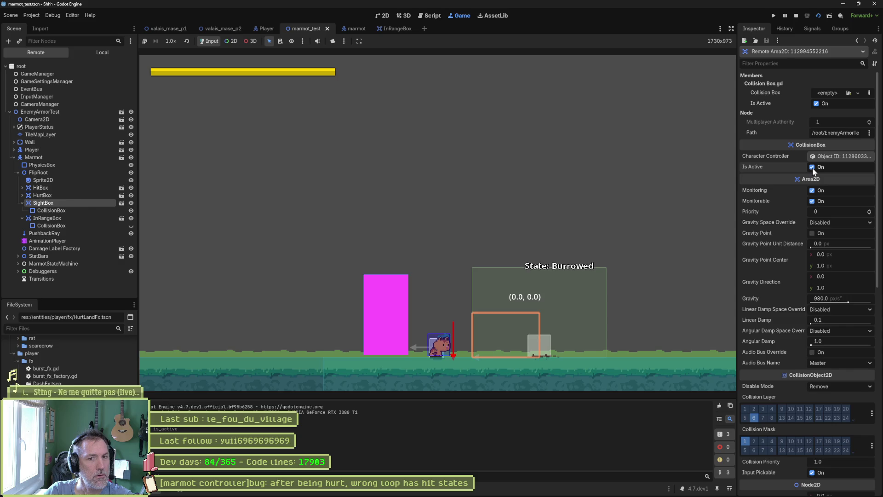
left_click(813, 167)
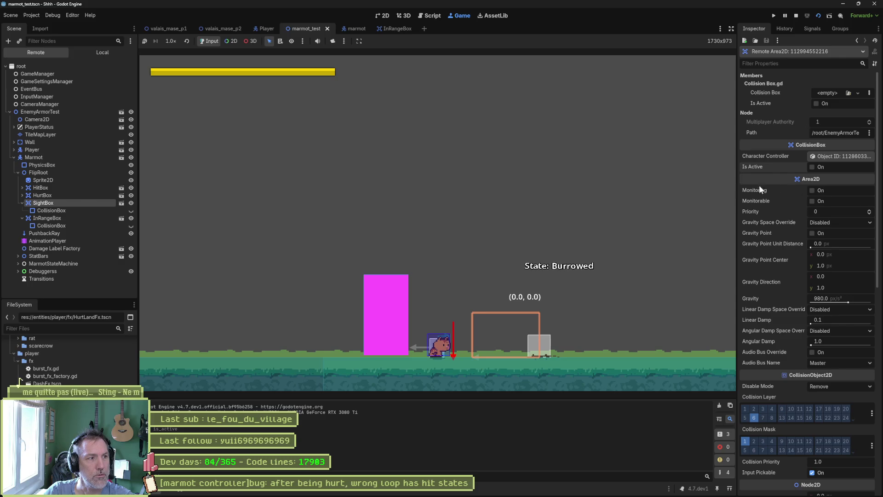
left_click(39, 242)
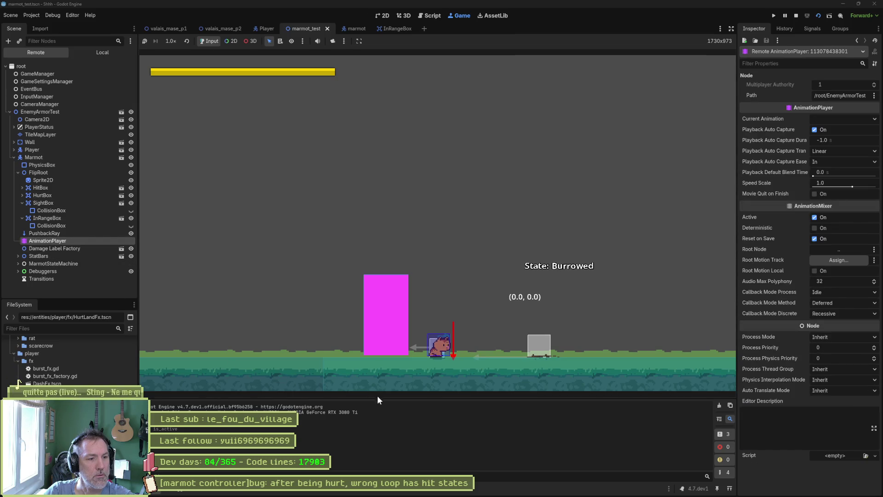
- Glance at the AnimationPlayer's Animation panel, then inspect the marmot's HitBox and HurtBox in the Remote tree
left_click(217, 491)
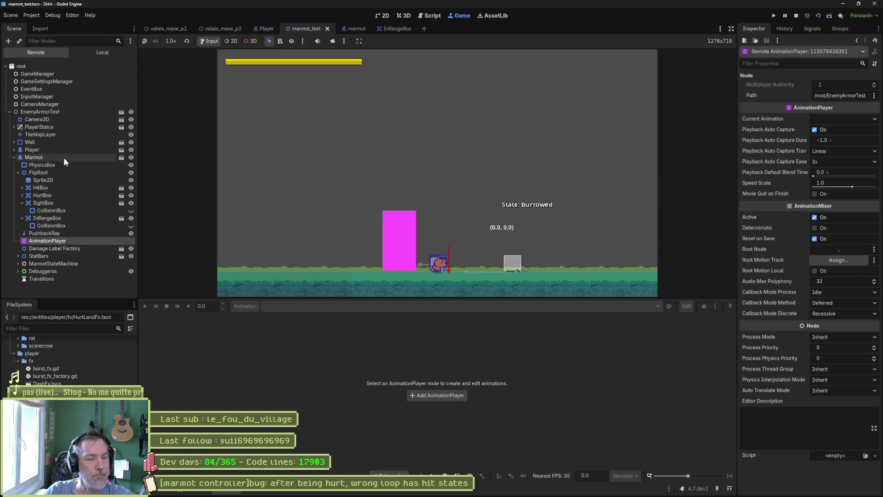
left_click(159, 490)
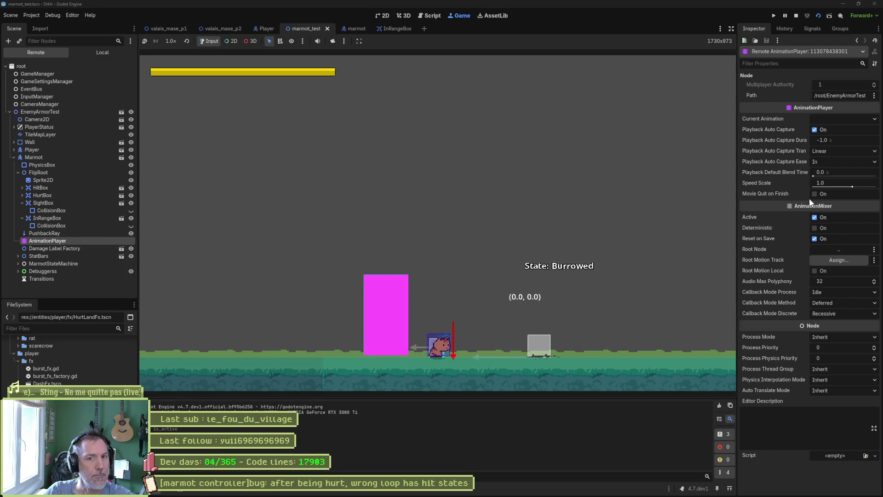
left_click(73, 188)
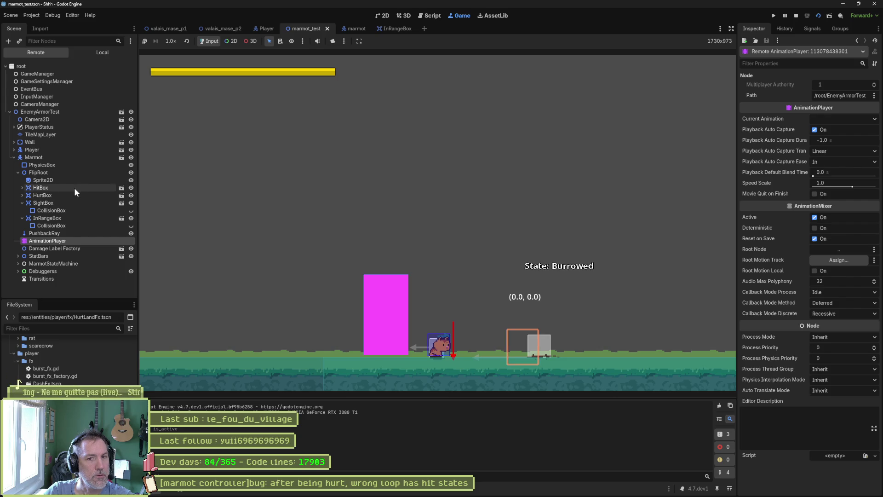
left_click(85, 203)
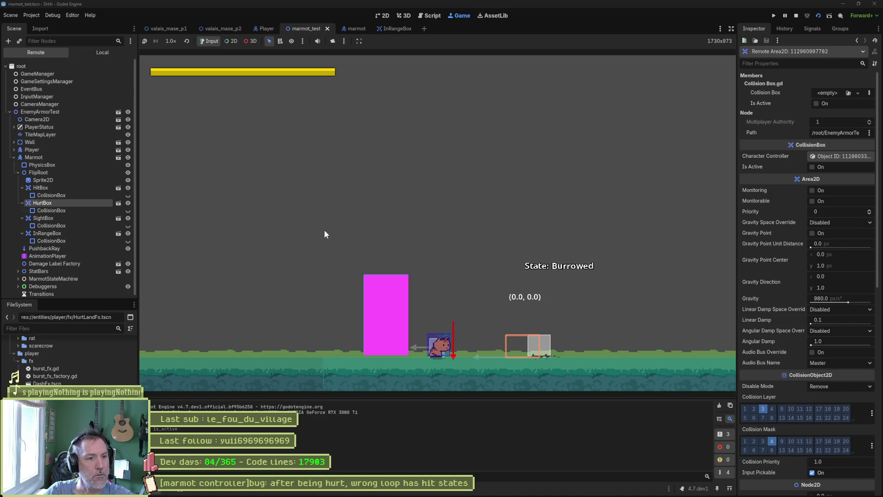
key("d")
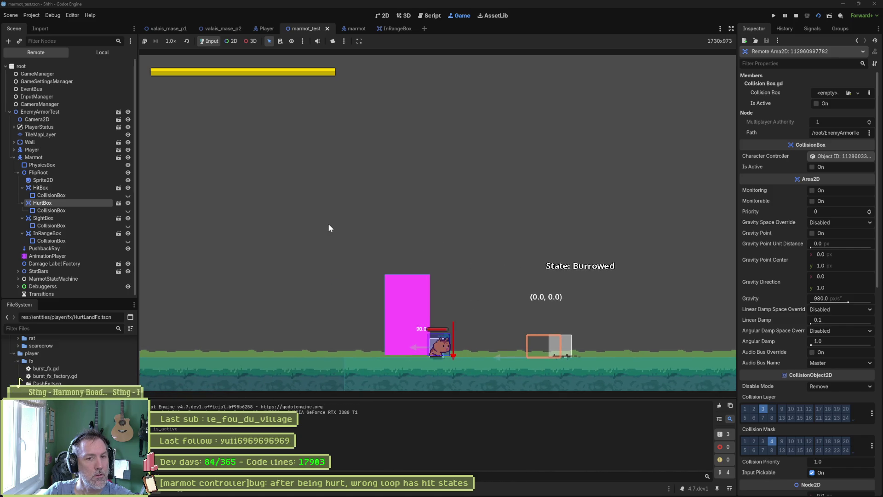
- Compare HitBox, SightBox and InRangeBox, then switch on InRangeBox and SightBox collision at runtime
left_click(77, 188)
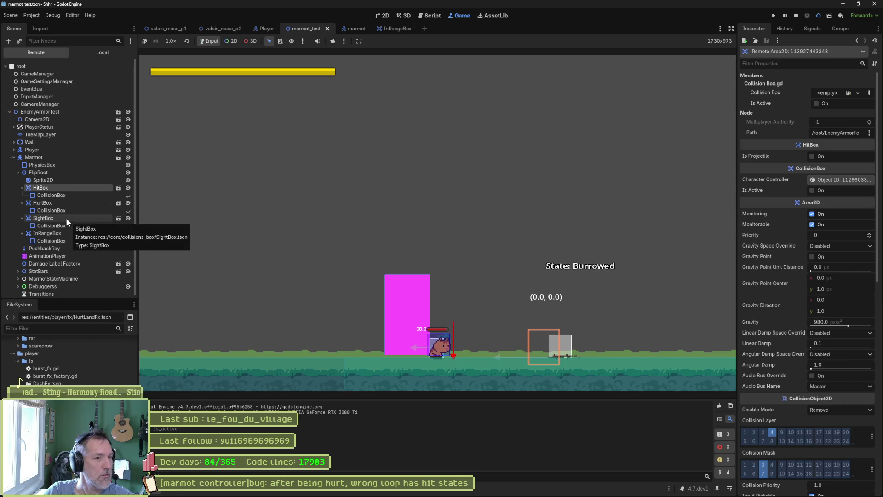
left_click(66, 217)
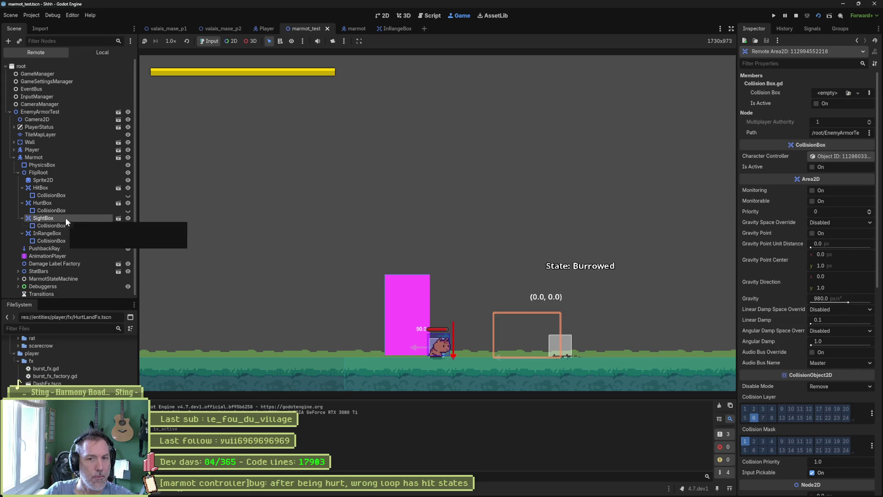
left_click(60, 232)
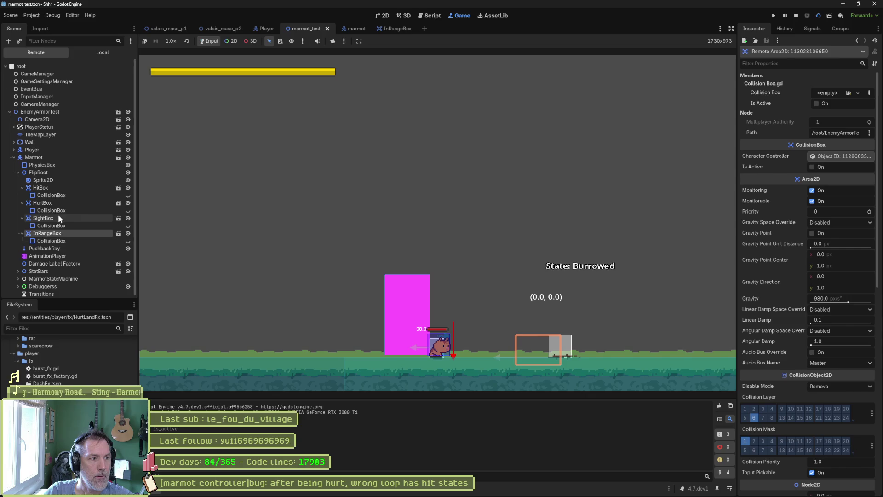
left_click(59, 218)
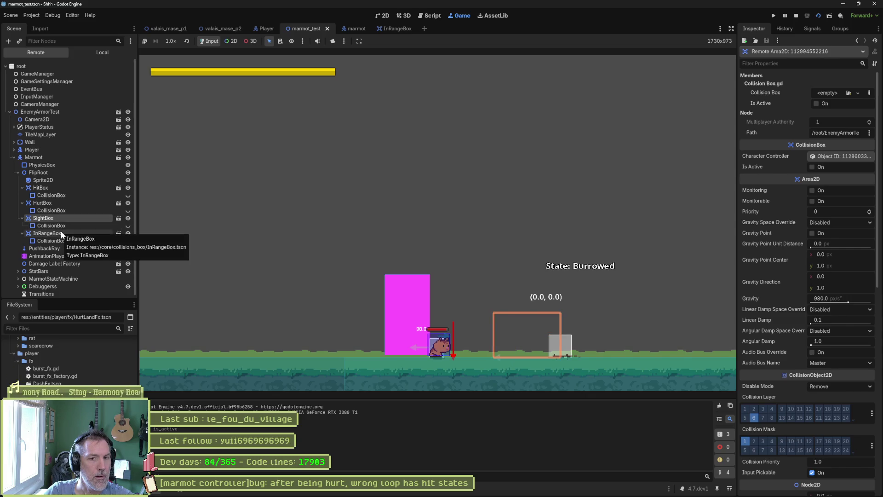
left_click(61, 233)
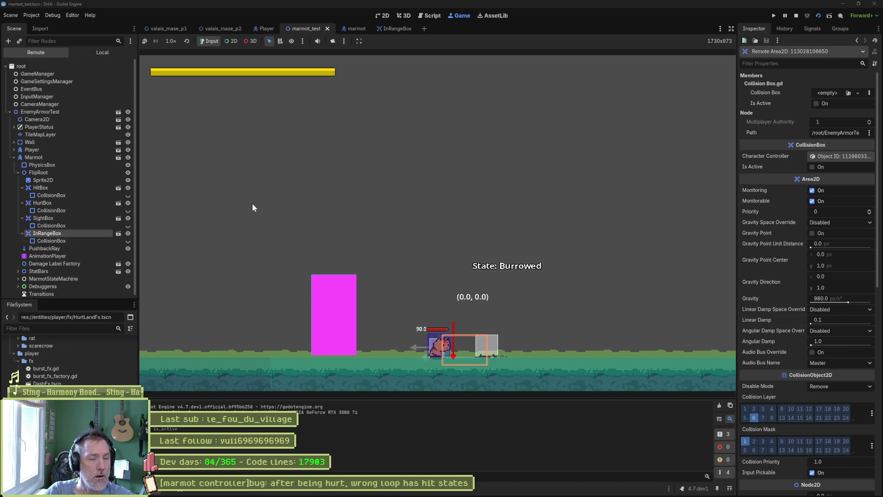
left_click(812, 167)
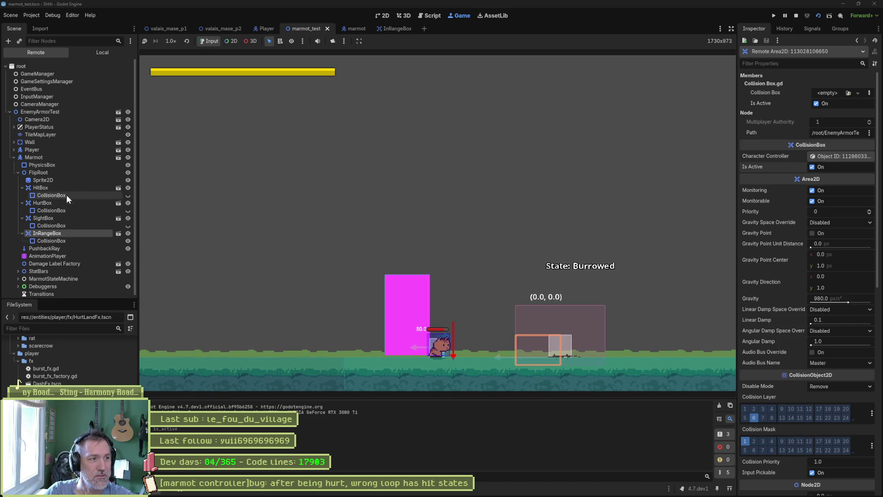
left_click(71, 218)
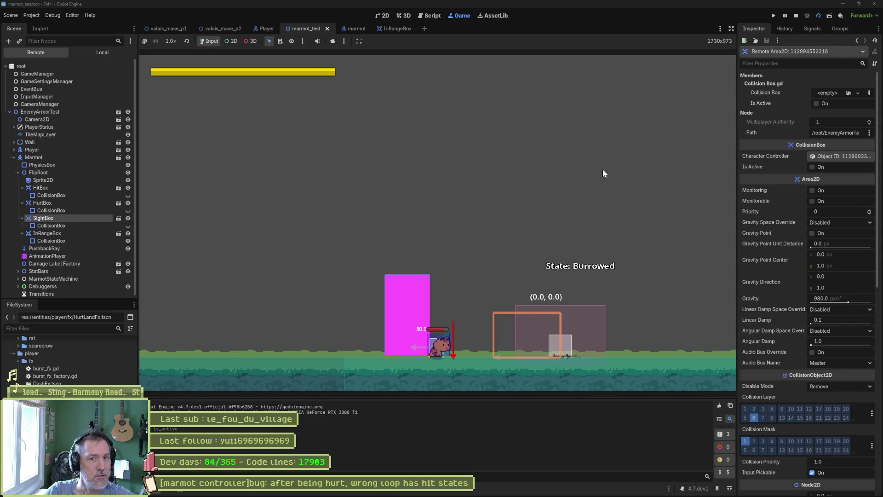
left_click(814, 167)
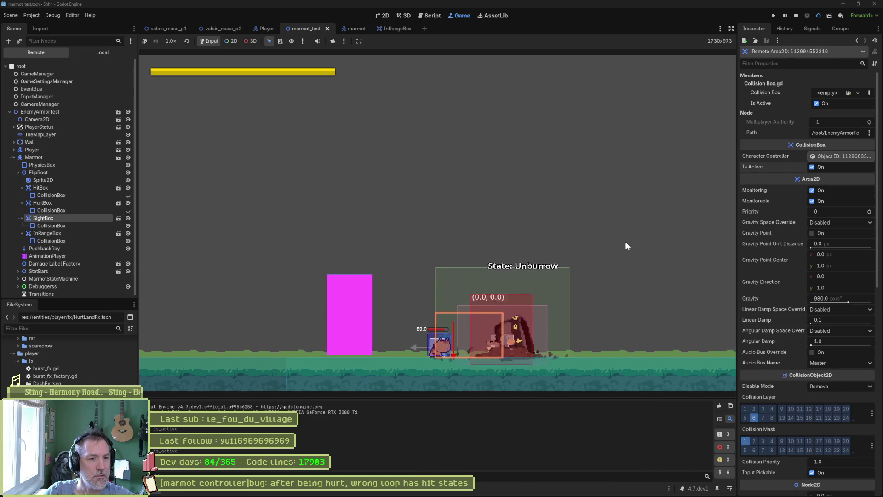
- Restart marmot_test, have the player strike the marmot, restart again and select SightBox
key("F6")
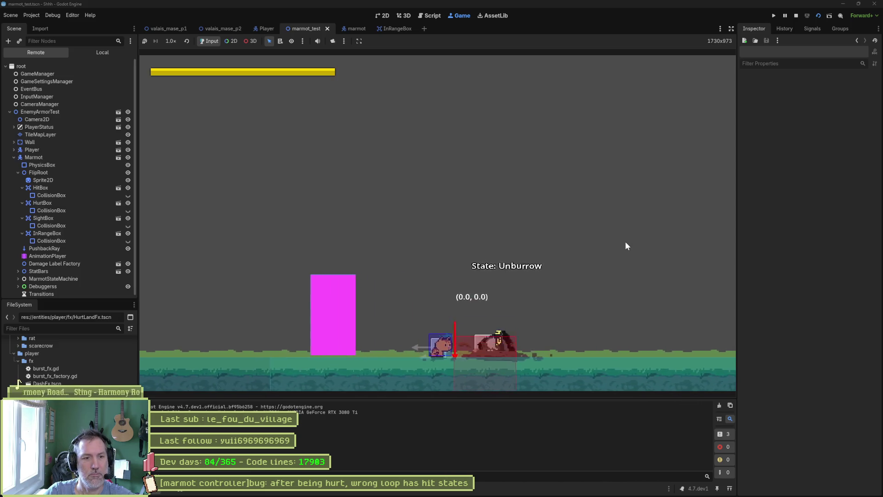
key("x")
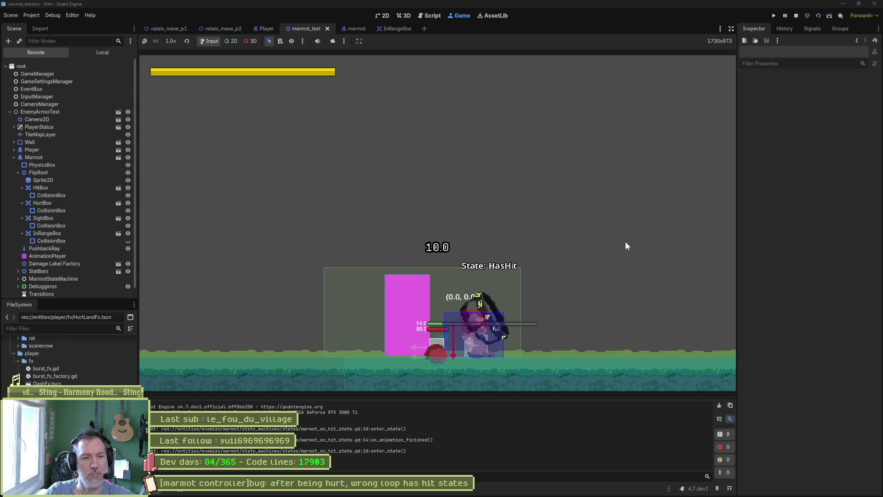
key("F5")
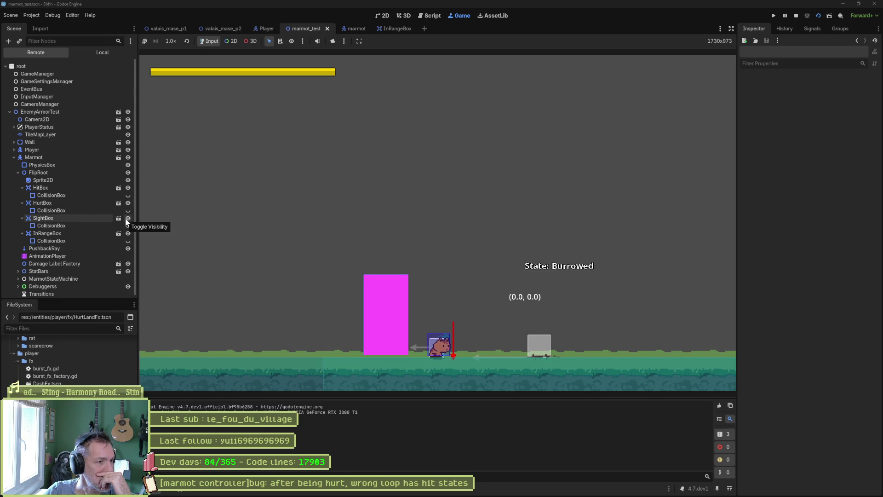
left_click(93, 217)
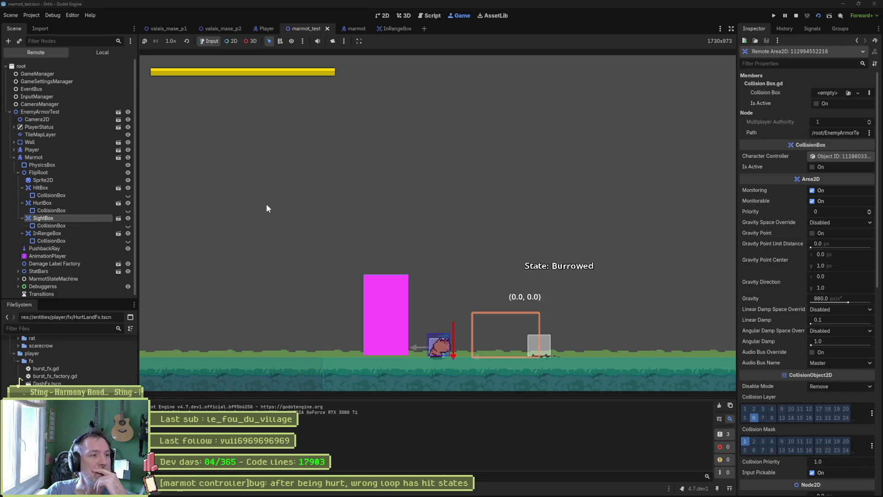
- Compare the InRangeBox and SightBox outlines, then stop and relaunch the marmot_test scene
left_click(82, 234)
left_click(82, 219)
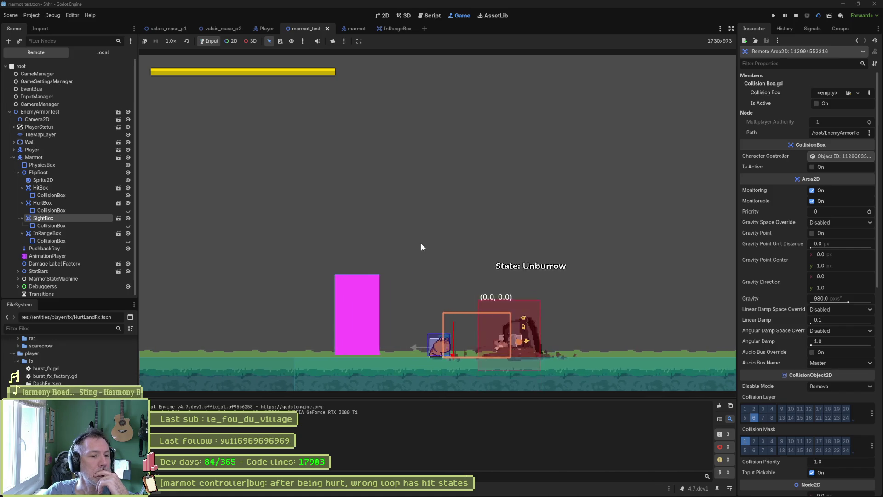
key("F5")
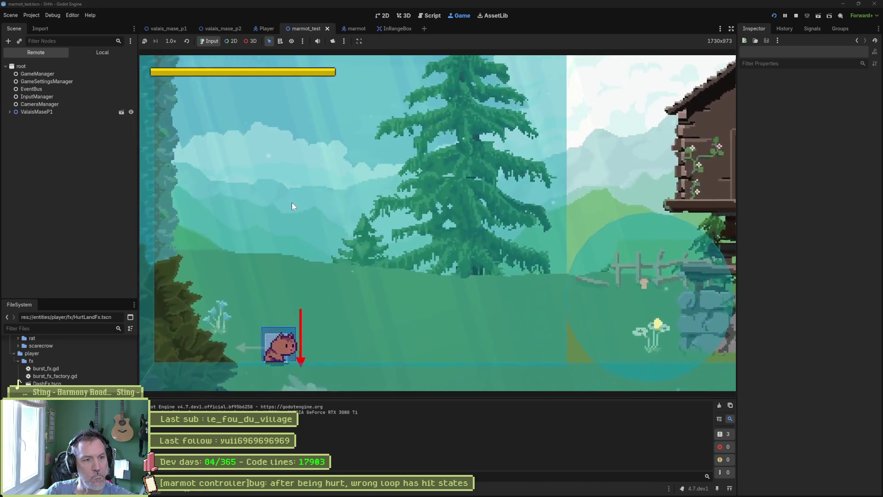
key("F8")
key("F5")
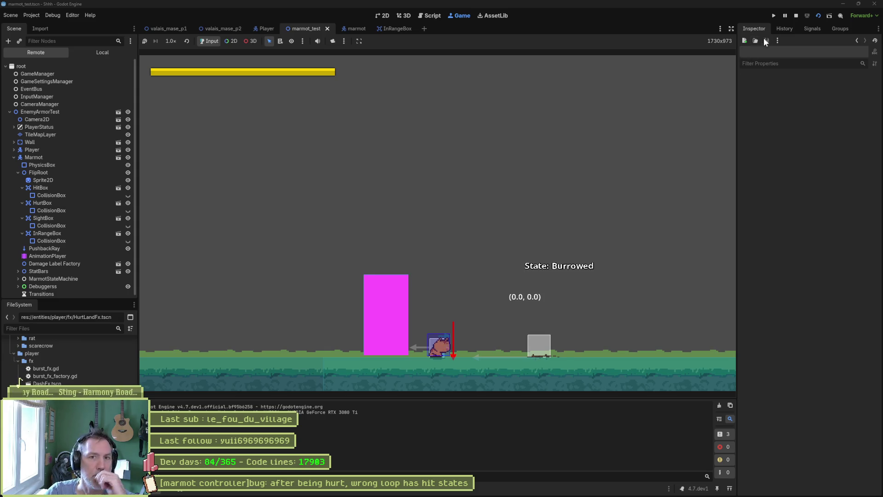
- Show and hide SightBox's CollisionBox shape to check its size, then switch to the level.gd script
left_click(774, 15)
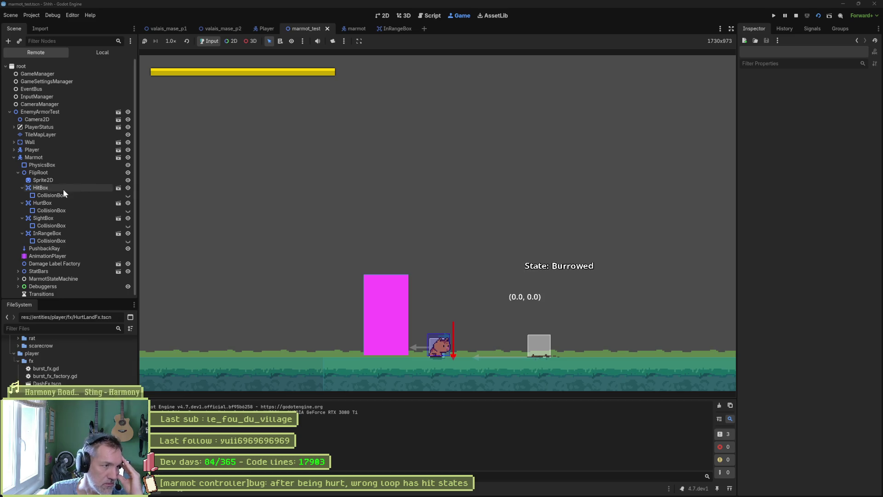
left_click(64, 225)
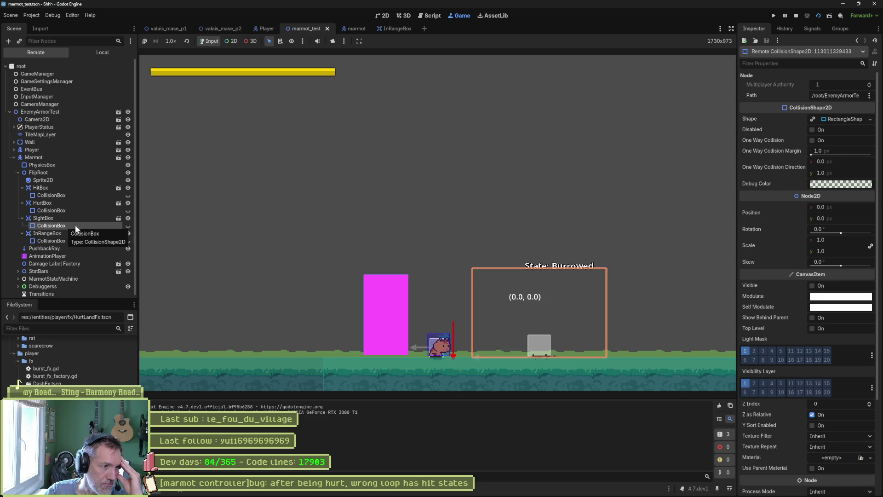
left_click(129, 226)
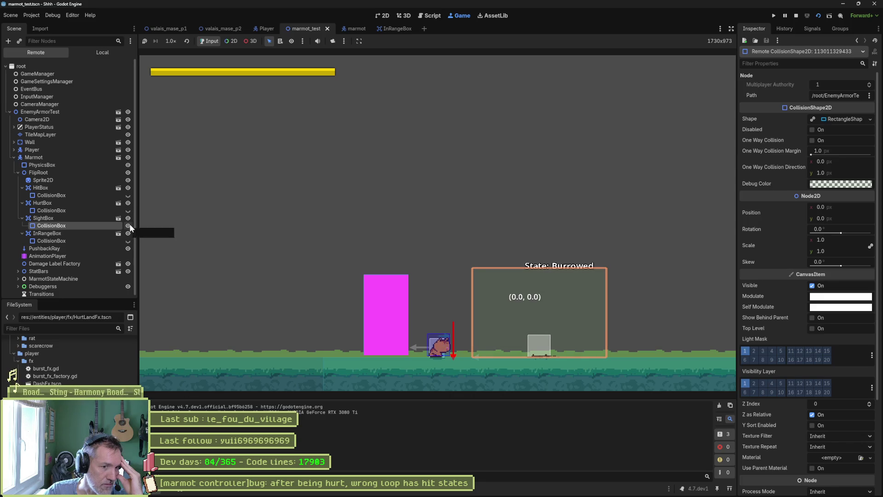
left_click(128, 226)
left_click(86, 218)
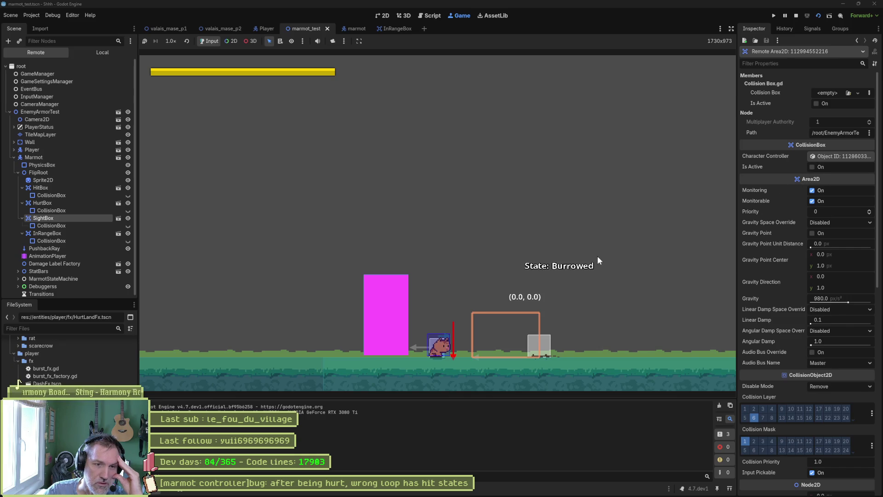
key("ctrl+F3")
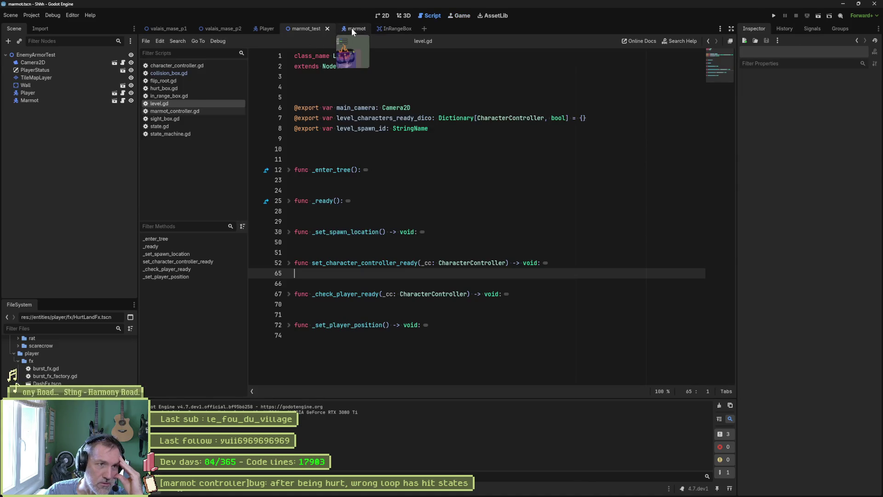
- In the marmot scene, compare the burrowed and RESET animation tracks, finishing on burrowed
left_click(351, 29)
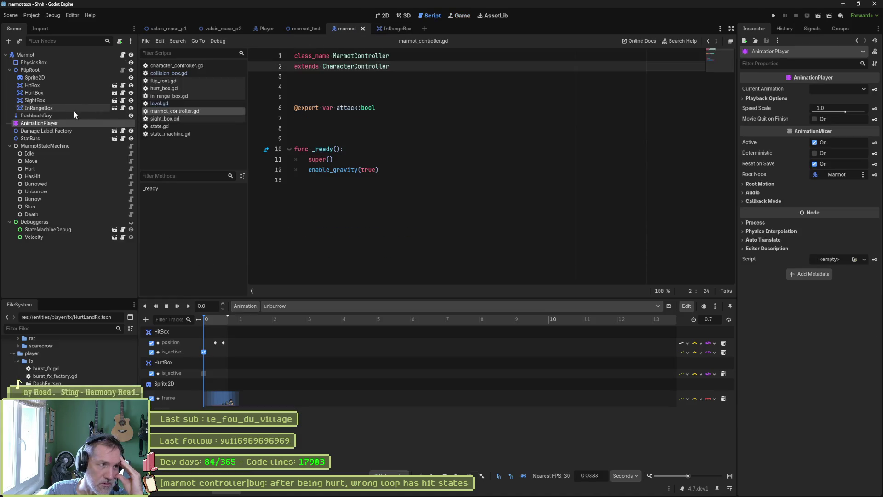
left_click(355, 310)
left_click(329, 343)
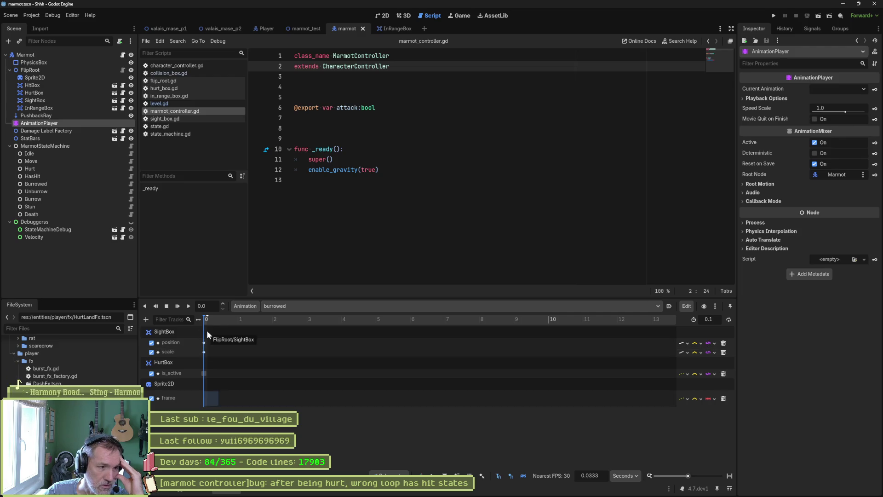
left_click(313, 306)
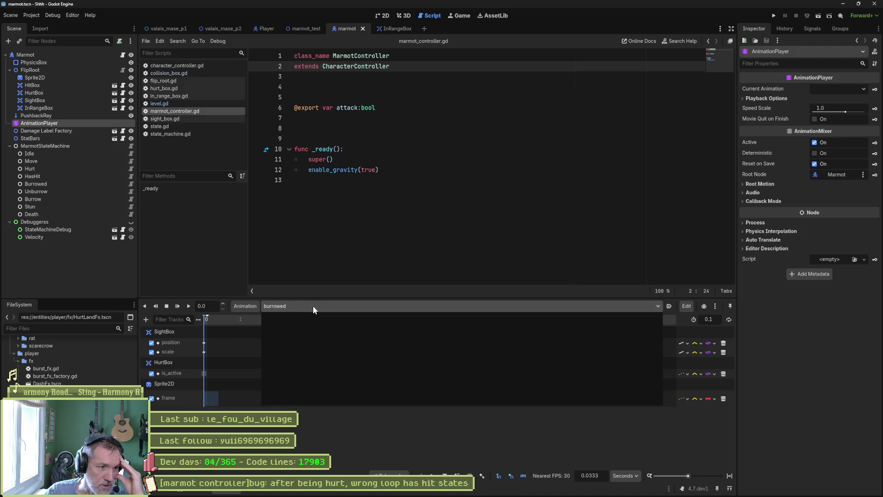
left_click(314, 317)
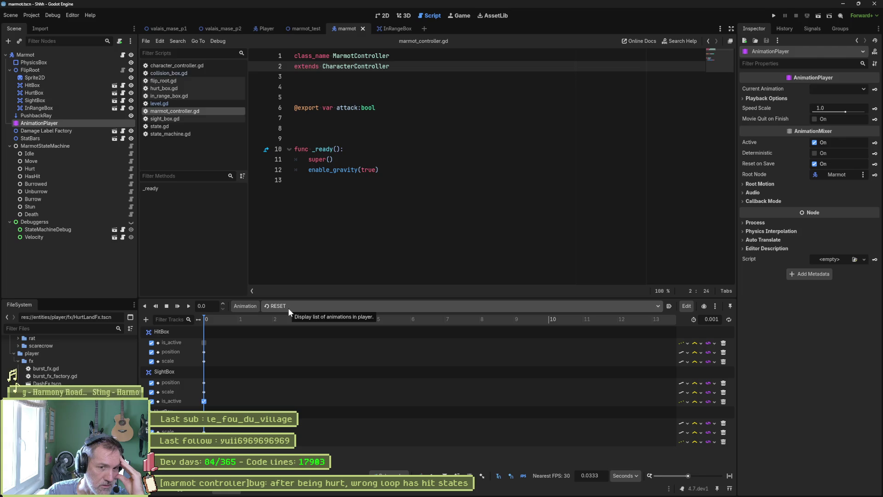
mouse_move(381, 493)
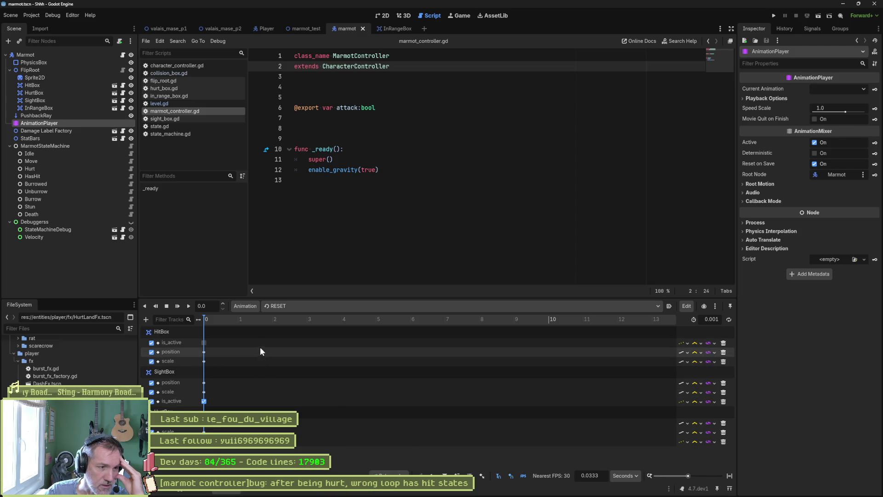
left_click(306, 305)
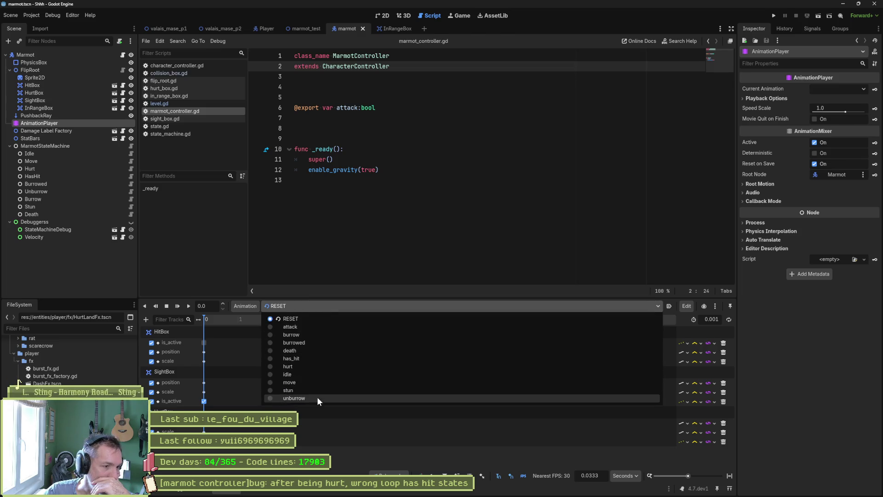
left_click(321, 343)
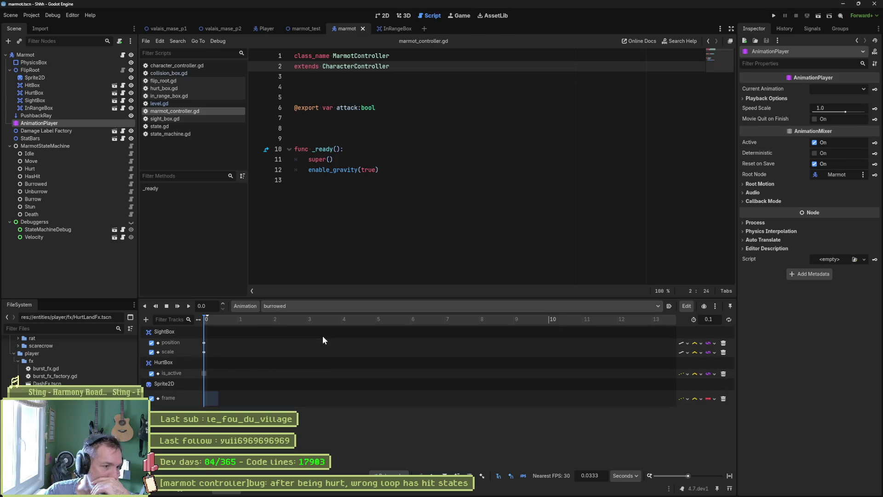
left_click(132, 184)
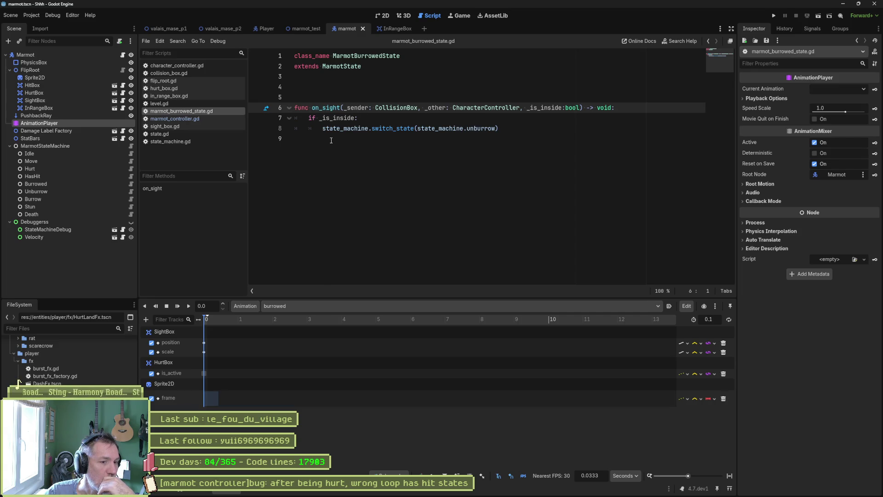
- Add a breakpoint on collision_box.gd line 31 and run the game until it pauses there
left_click(176, 73)
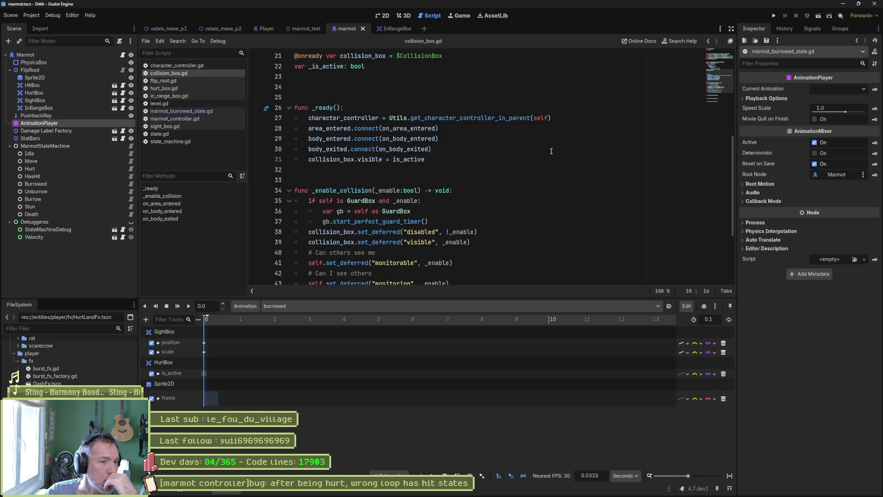
double_click(407, 160)
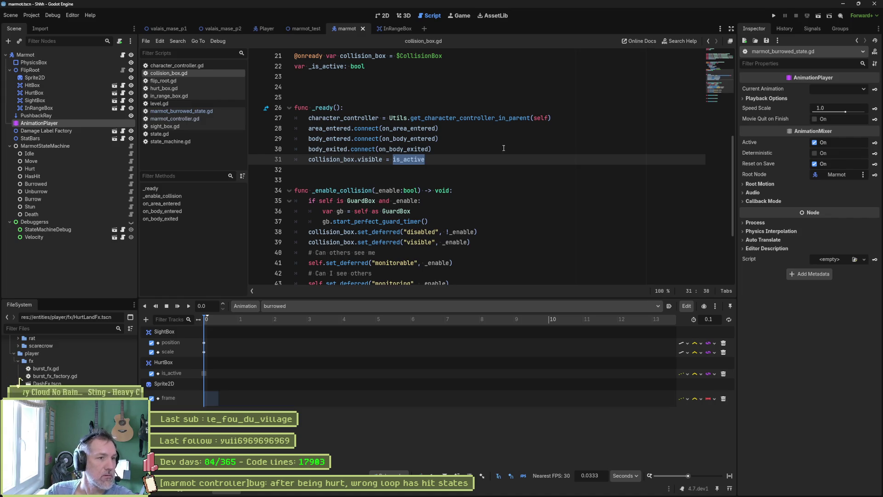
left_click(255, 160)
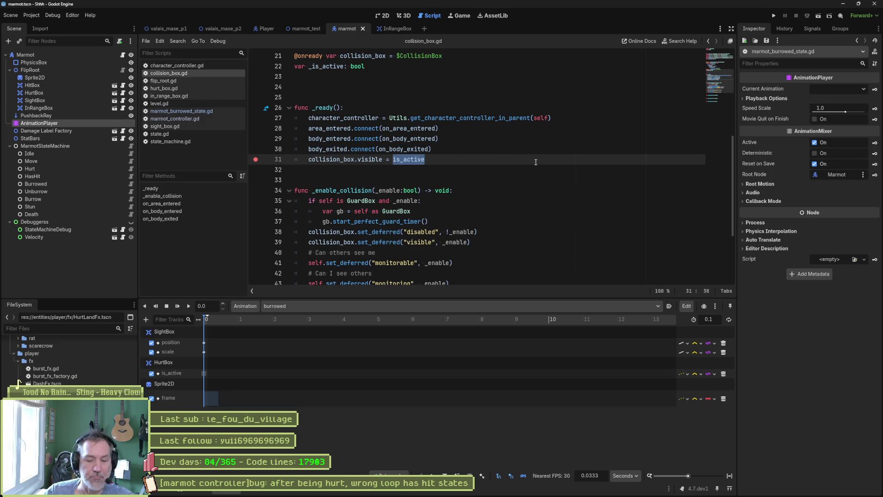
key("F5")
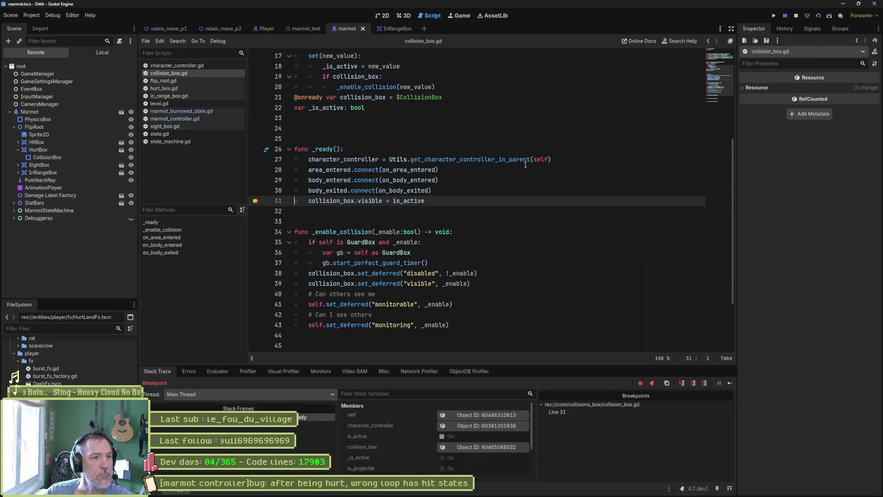
- Inspect the Marmot's HitBox and HurtBox at the breakpoint, continue once, then stop debugging
left_click(498, 416)
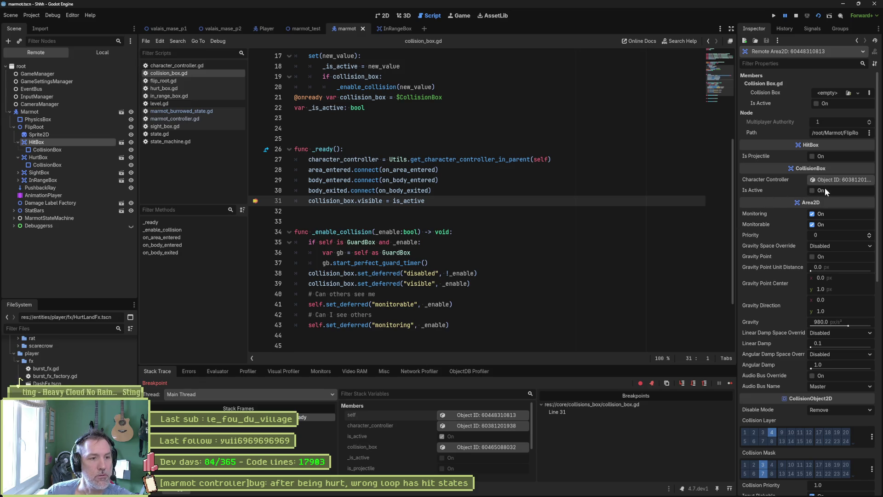
left_click(731, 383)
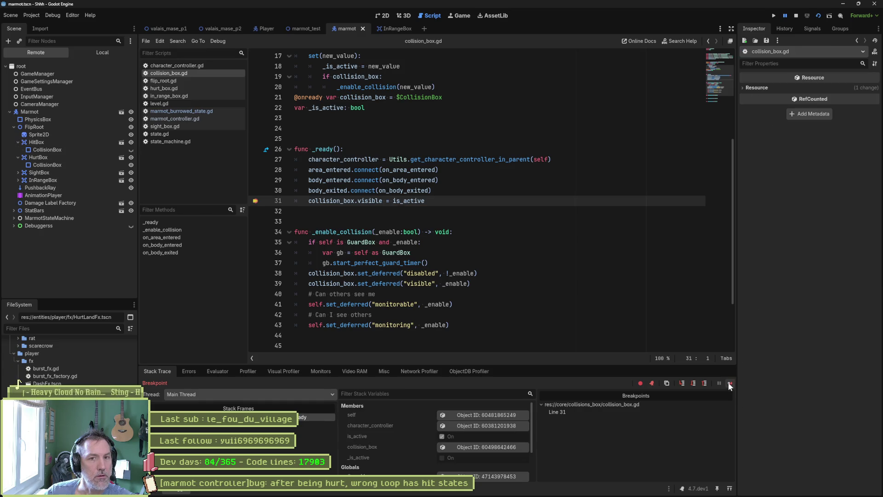
left_click(499, 415)
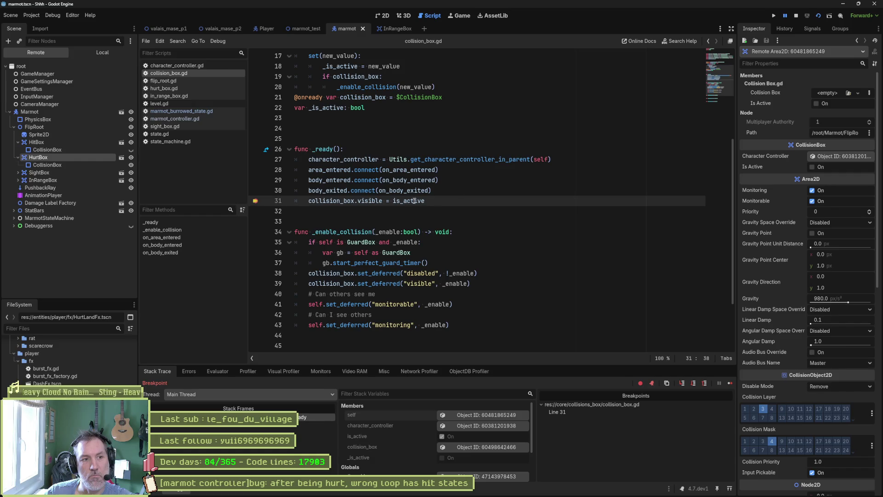
scroll(415, 201, "up", 2)
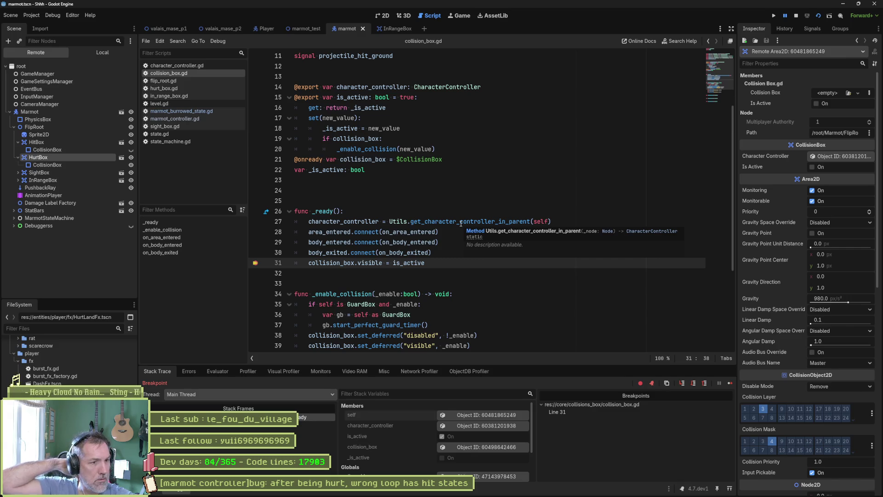
key("F8")
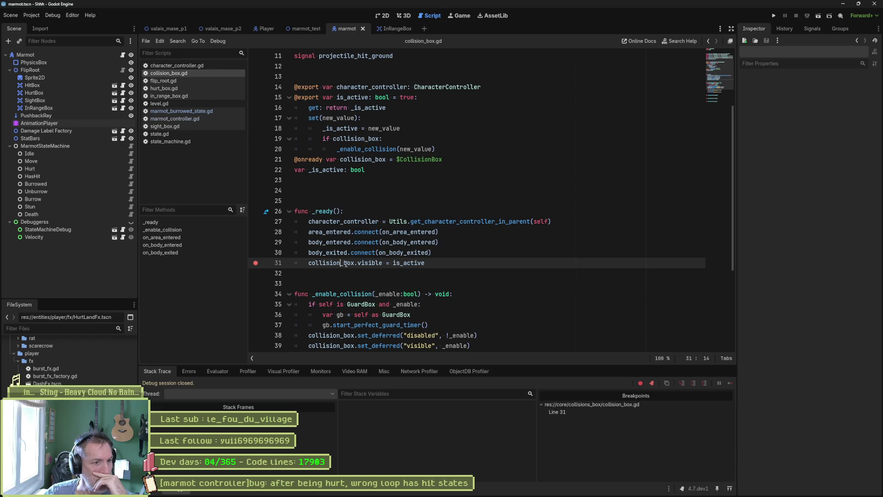
- Remove the breakpoint from line 31 of collision_box.gd
double_click(343, 264)
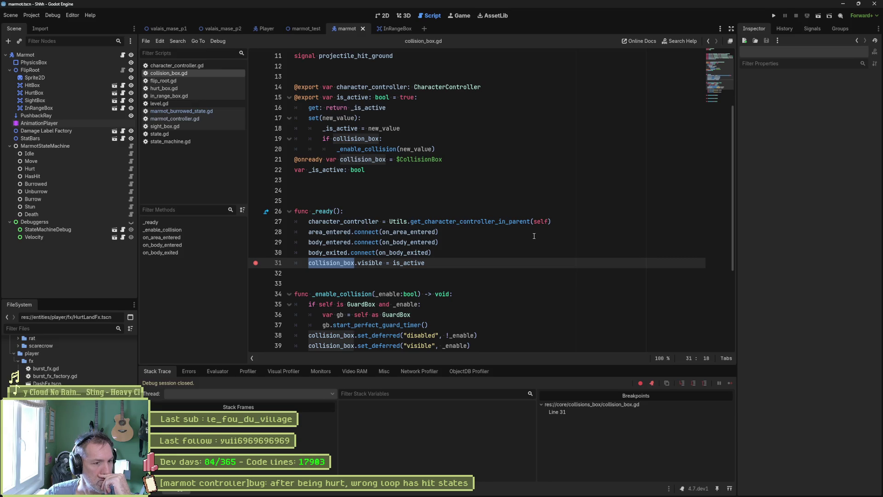
scroll(534, 236, "down", 2)
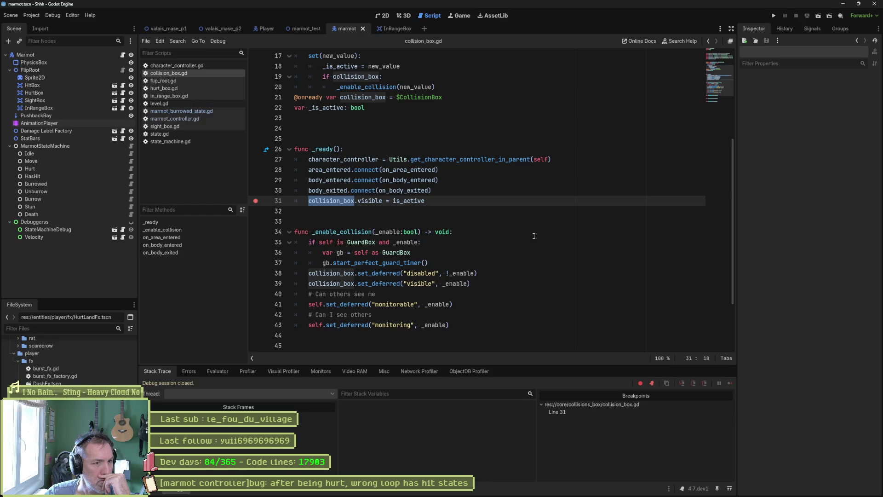
left_click(257, 201)
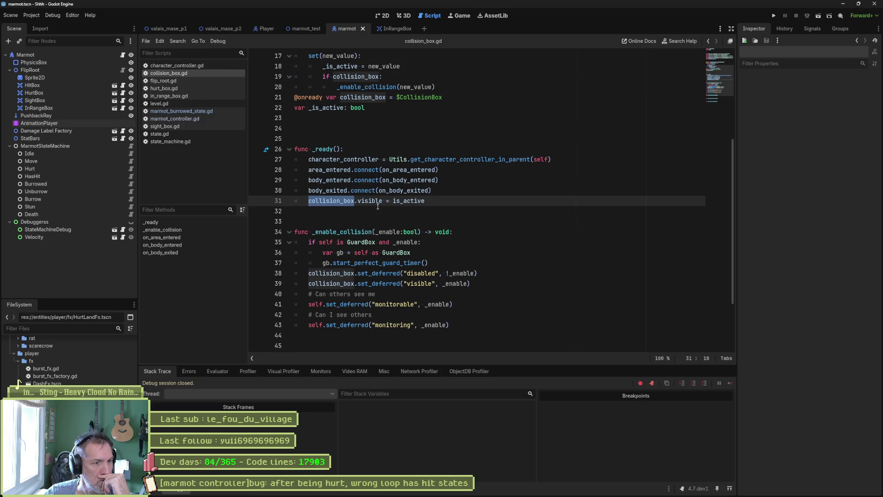
left_click(361, 201)
mouse_move(309, 203)
left_mouse_down()
mouse_move(423, 202)
mouse_move(371, 203)
left_mouse_up()
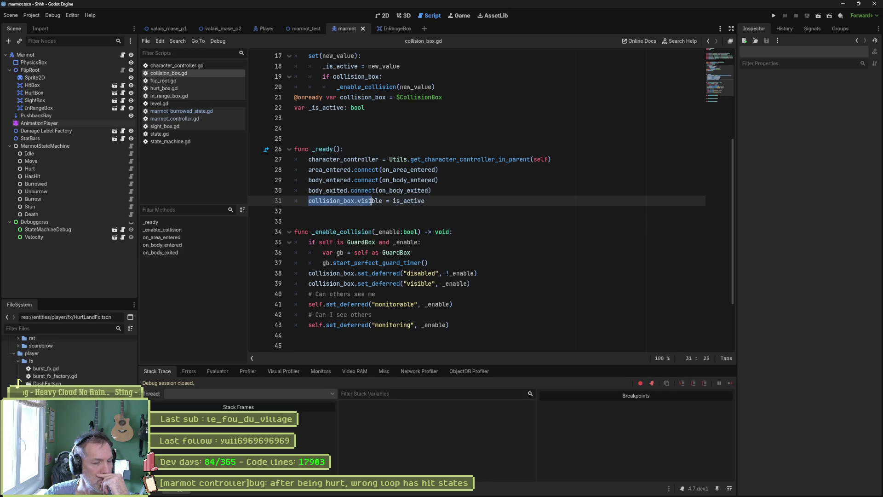
double_click(407, 201)
double_click(371, 201)
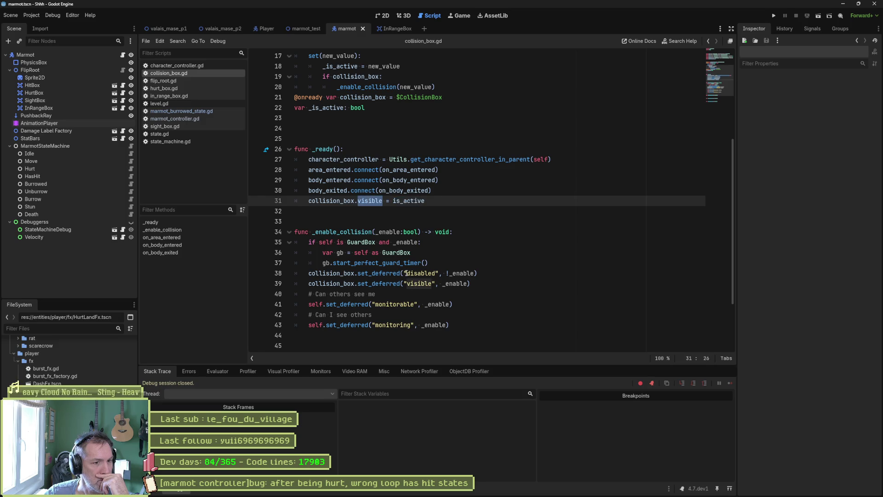
left_click(453, 201)
- Add _enable_collision(is_active) on a new line 32, then relaunch the scene to test it
key("Return")
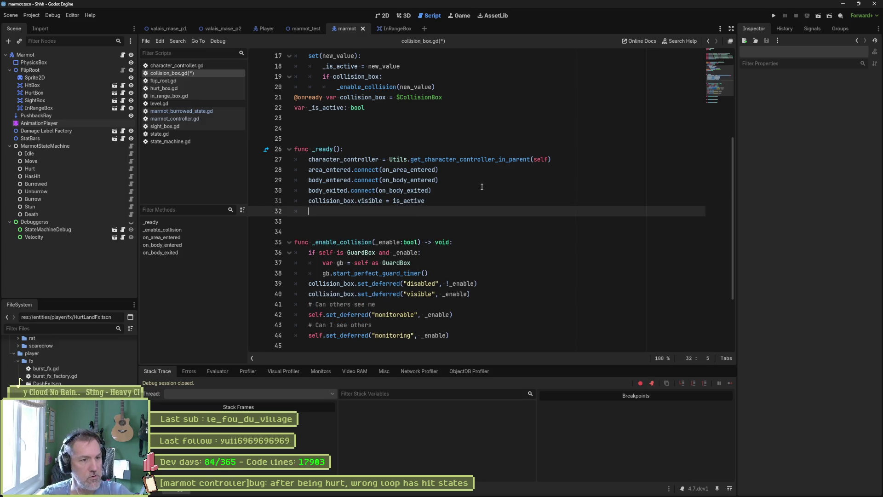
type("_ena")
key("Return")
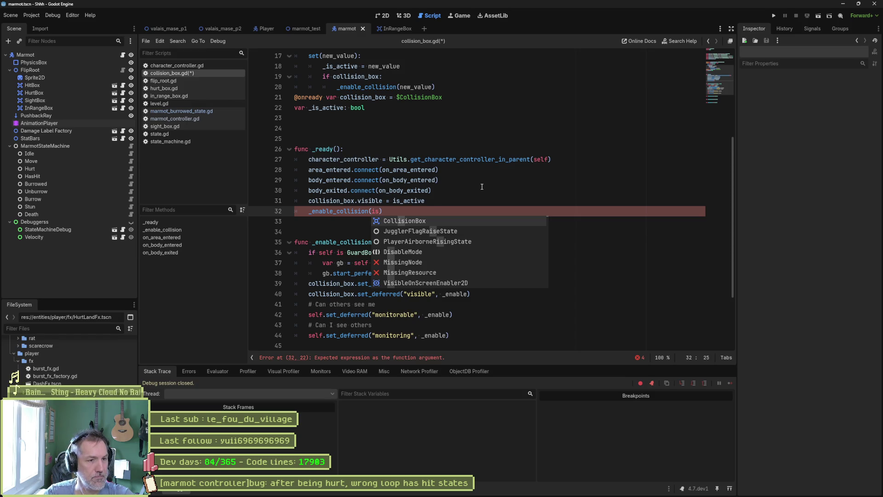
type("_")
key("Return")
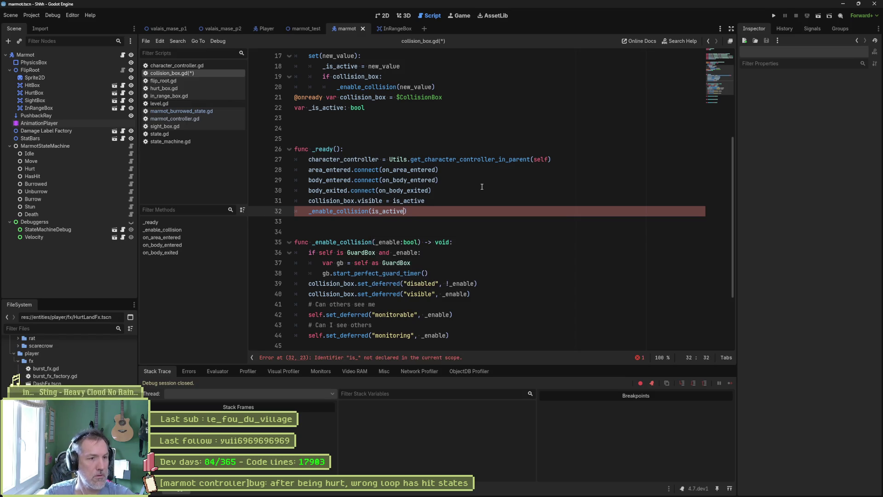
left_click(321, 201)
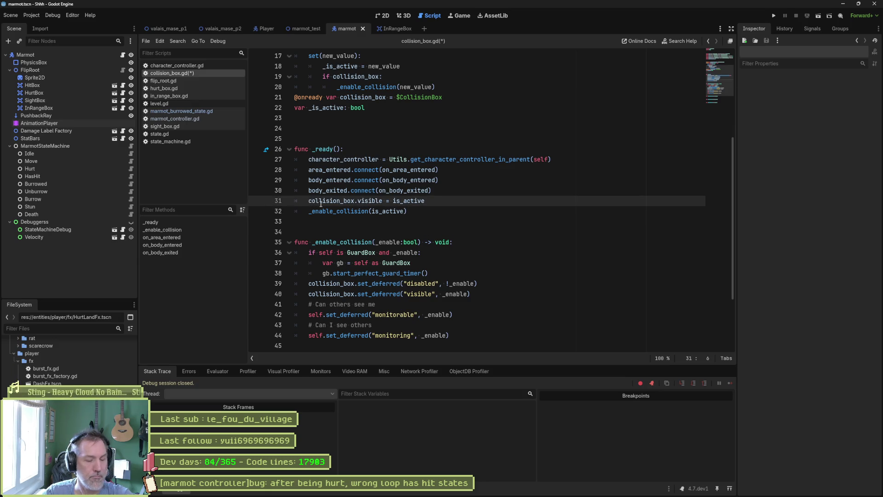
triple_click(320, 201)
key("F6")
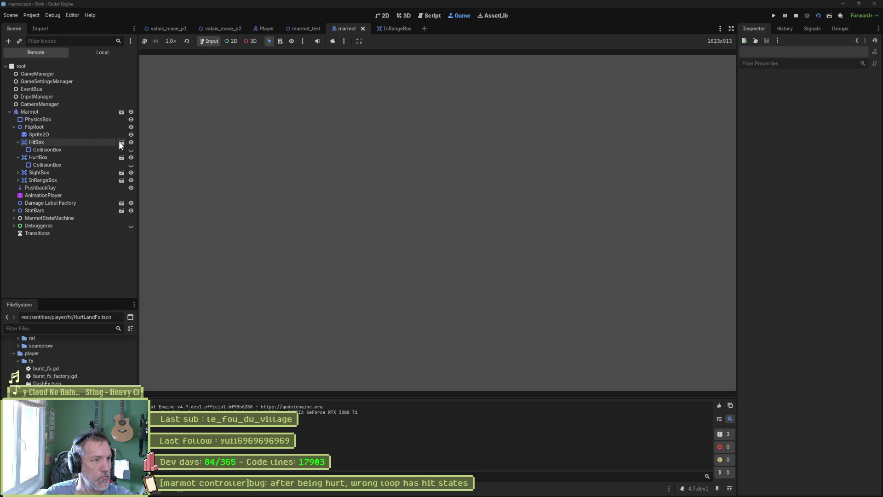
- Expand SightBox and InRangeBox, then run marmot_test and inspect the marmot's live SightBox before stopping
left_click(18, 173)
left_click(18, 187)
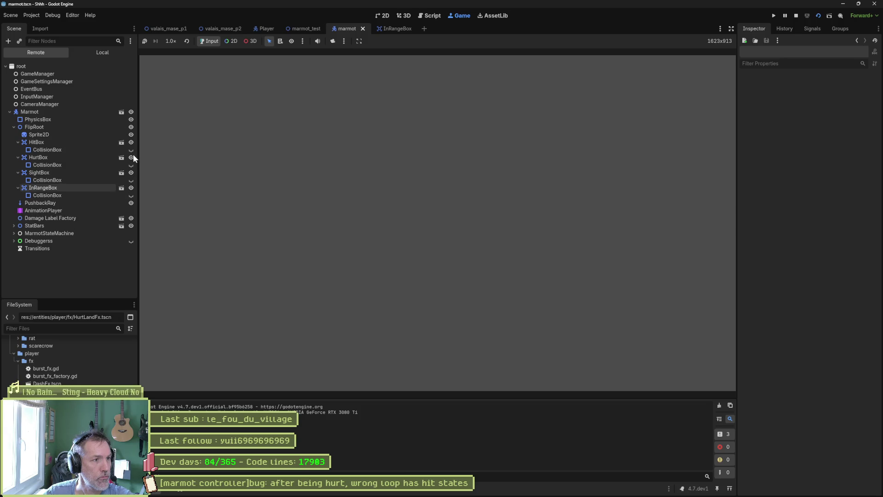
left_click(299, 28)
key("F6")
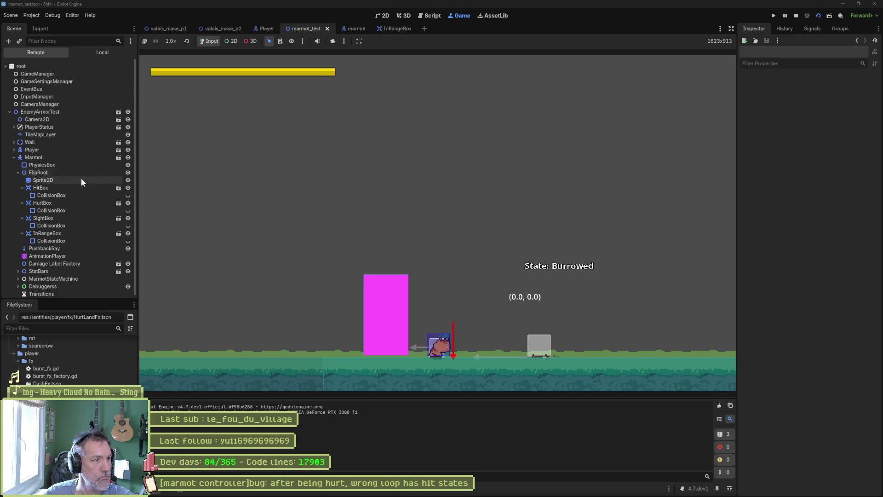
left_click(74, 217)
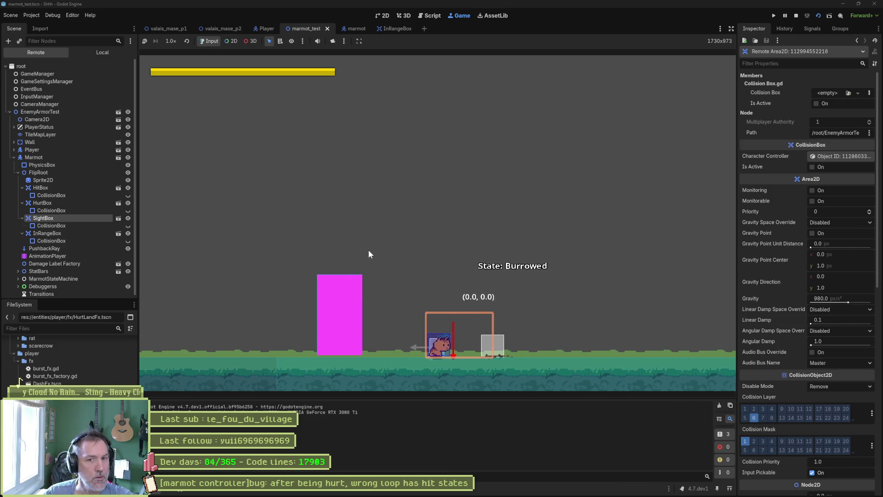
key("F8")
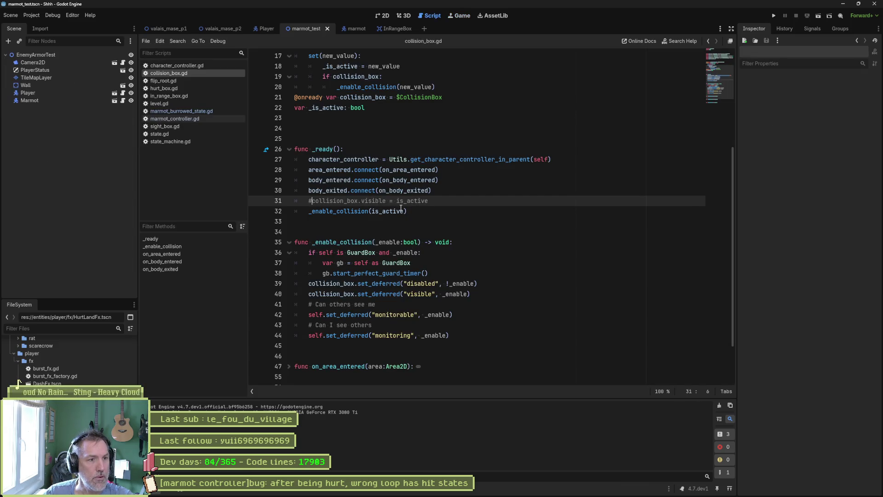
- Edit line 22 of collision_box.gd, replacing the trailing bool with true
left_click(404, 211)
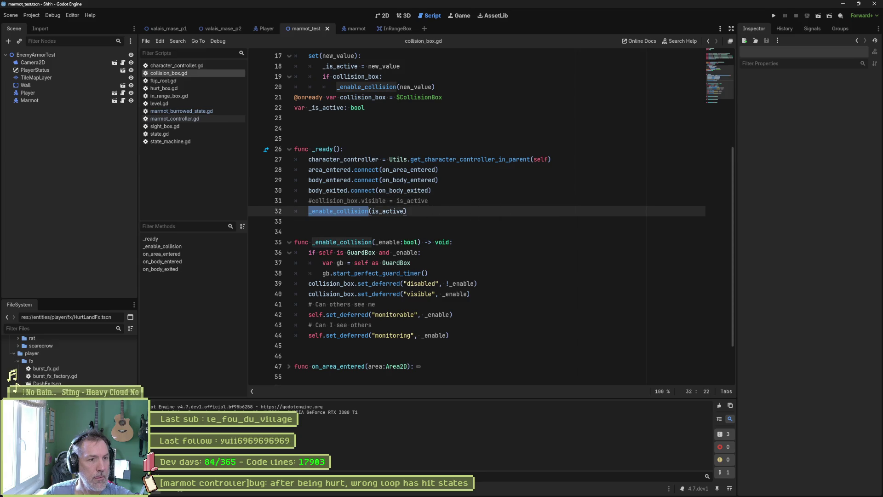
double_click(387, 211)
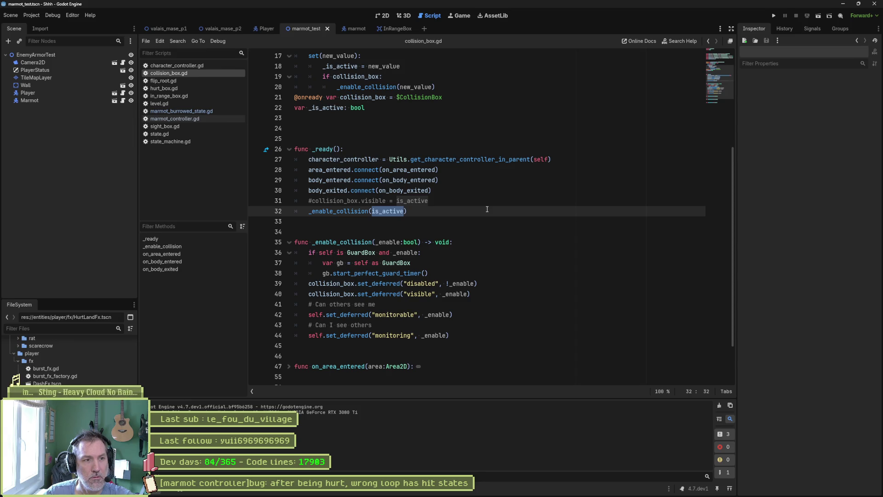
scroll(487, 209, "up", 2)
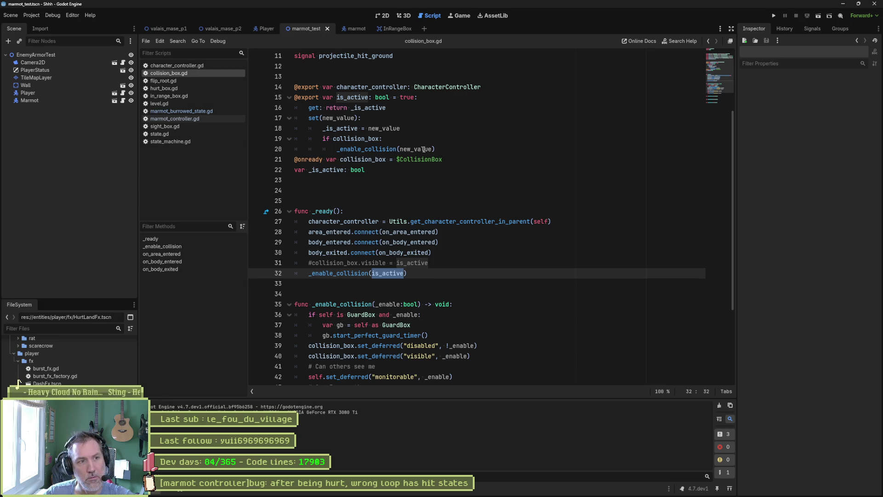
double_click(370, 108)
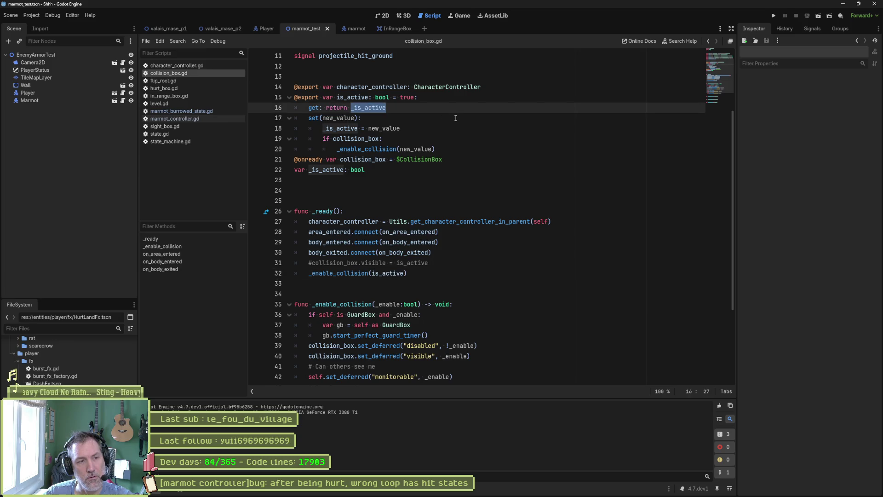
left_click(459, 173)
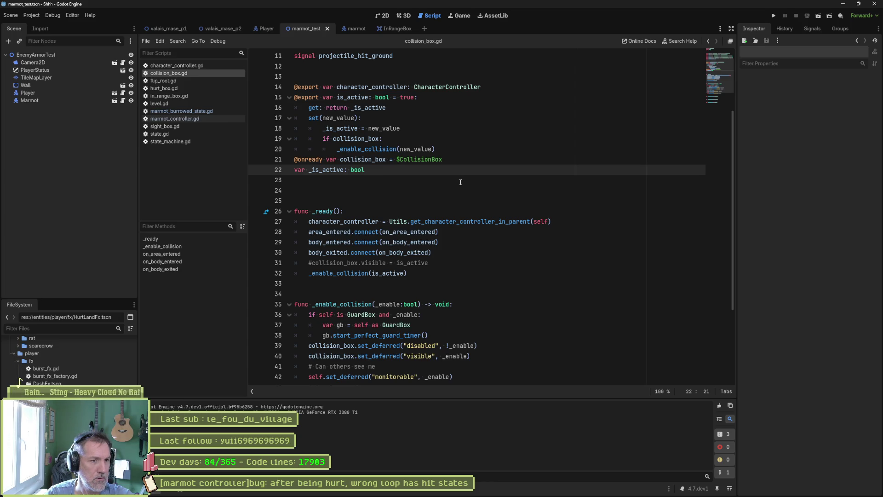
key("BackSpace")
key("BackSpace")
key("BackSpace")
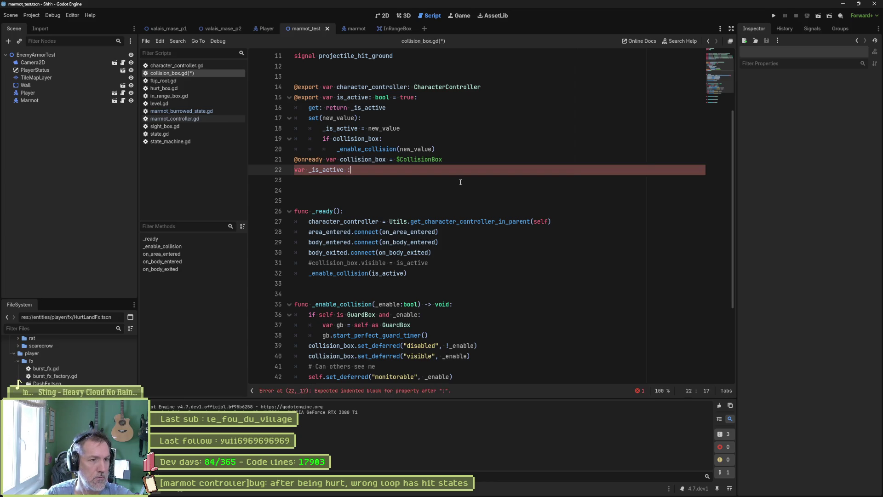
type("true")
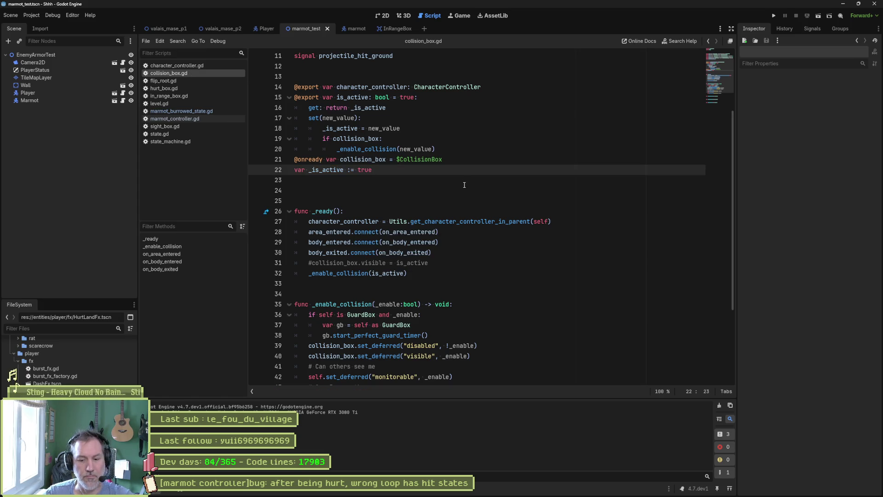
- Playtest the scene, delete the commented-out visibility line 31, and relaunch marmot_test
key("F6")
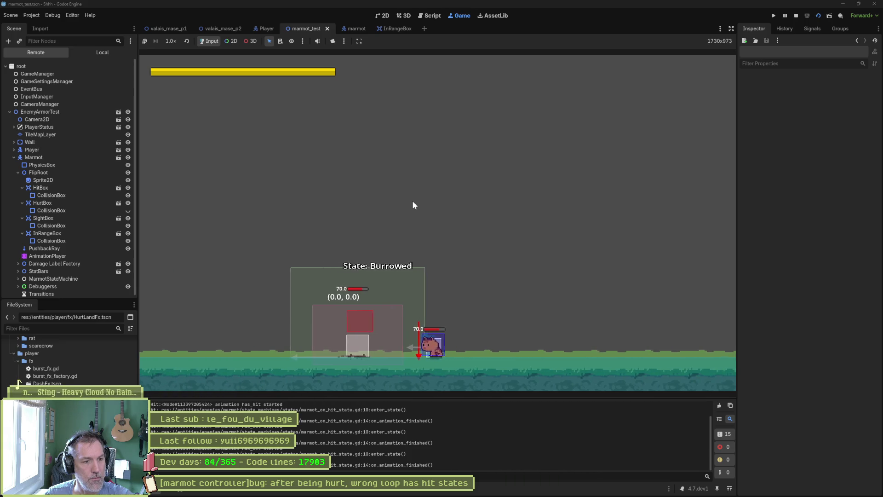
key("F8")
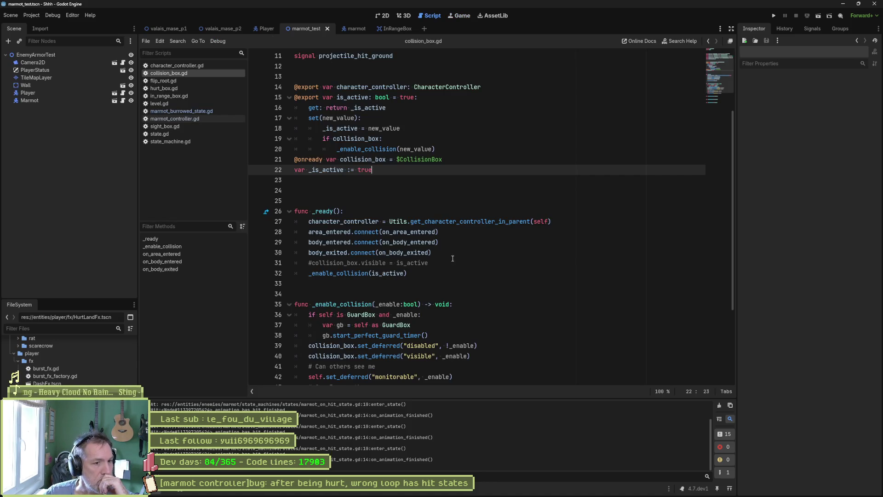
left_click(448, 264)
key("ctrl+shift+k")
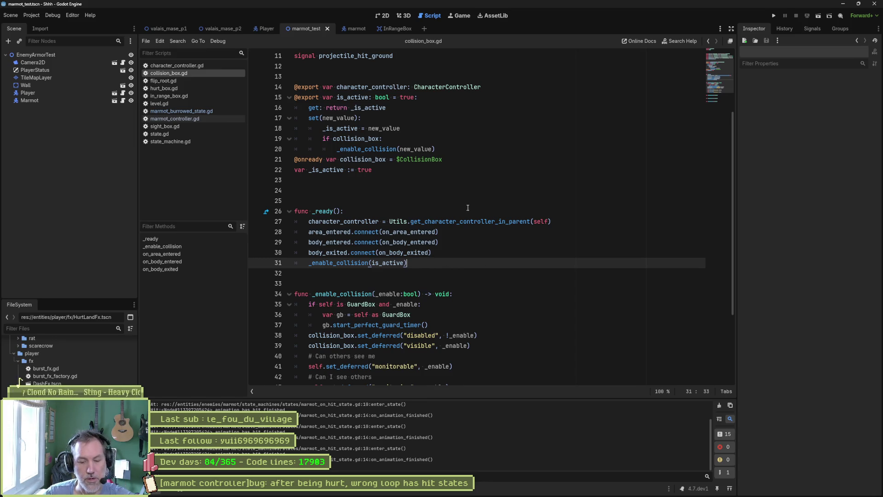
key("F6")
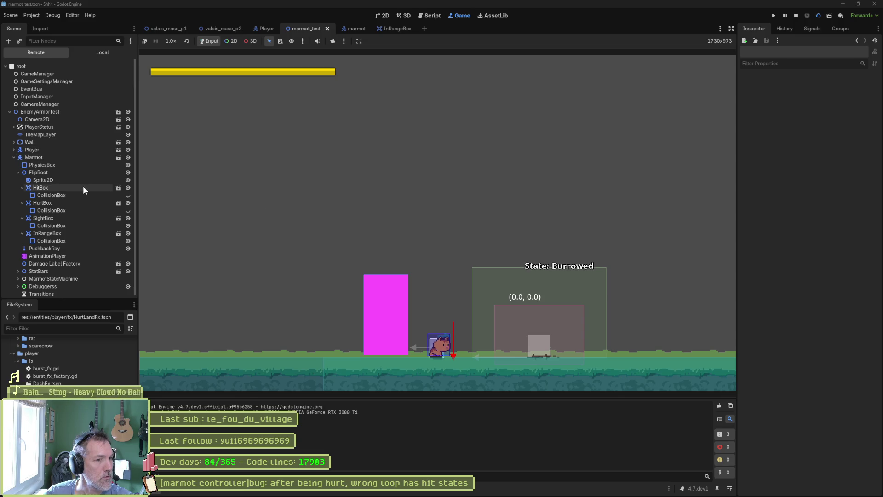
- Inspect the running marmot's HitBox, HurtBox, SightBox and InRangeBox properties, then stop the game
left_click(83, 186)
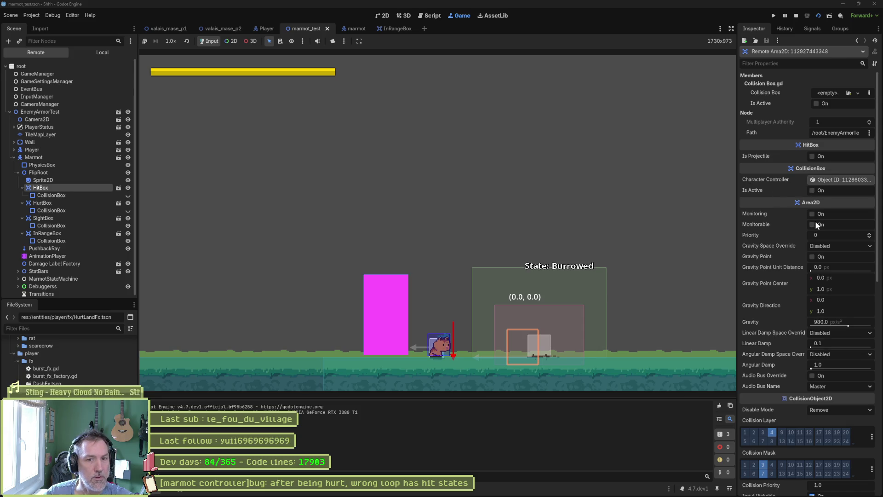
left_click(82, 205)
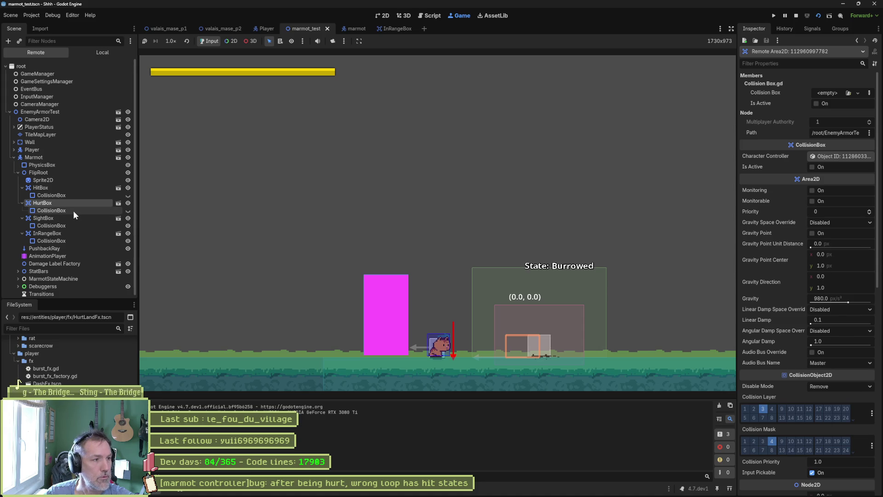
left_click(57, 219)
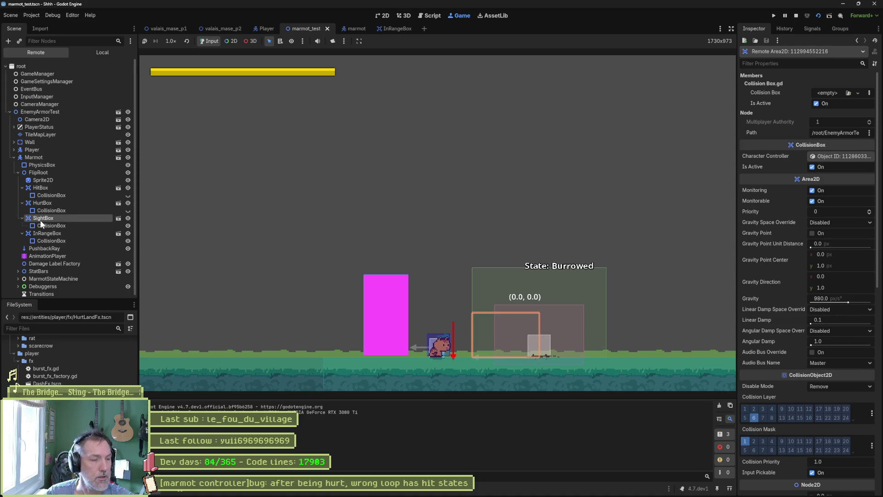
left_click(65, 233)
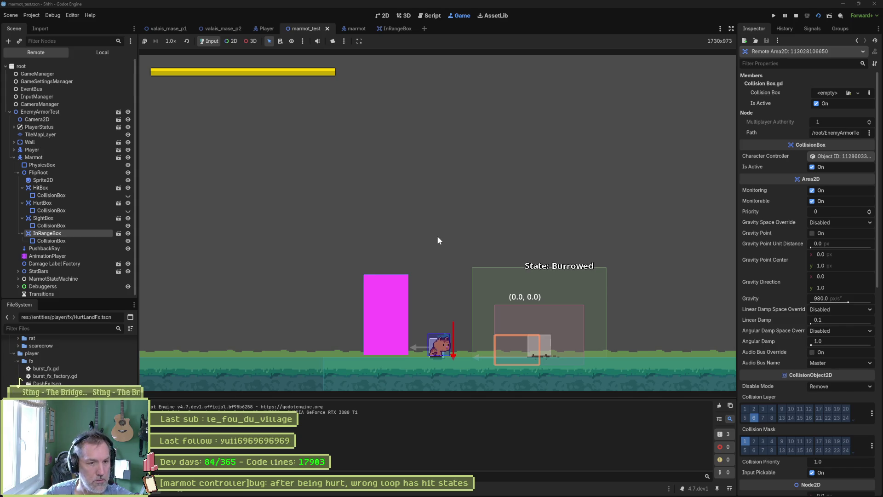
key("F8")
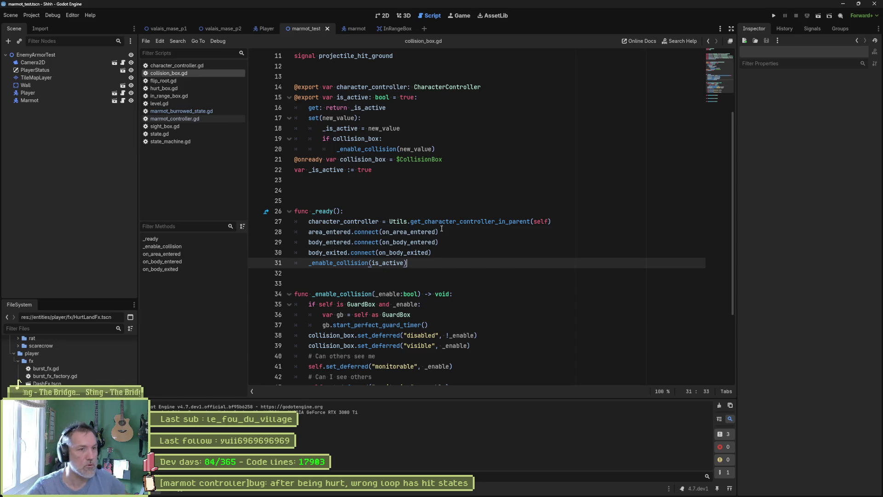
- Change the is_active declaration on line 15 to 'is_active := true' and save collision_box.gd
left_click(379, 99)
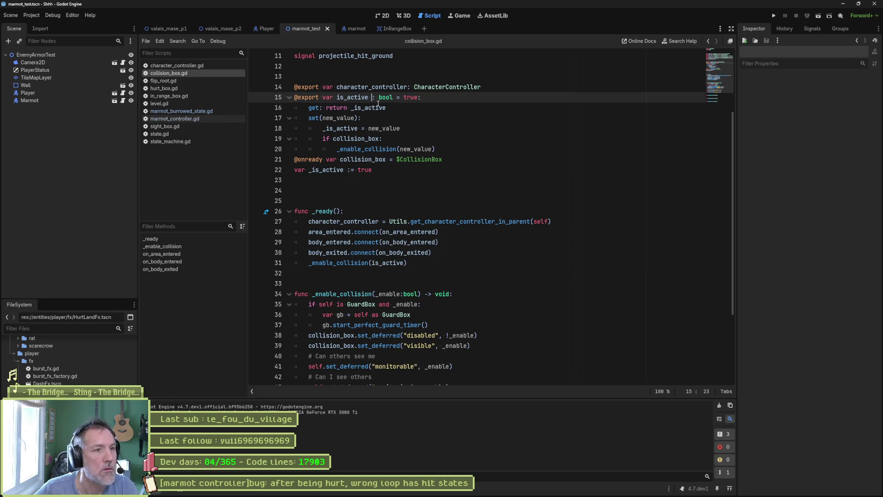
key("Delete")
key("Delete")
key("Delete")
key("ctrl+s")
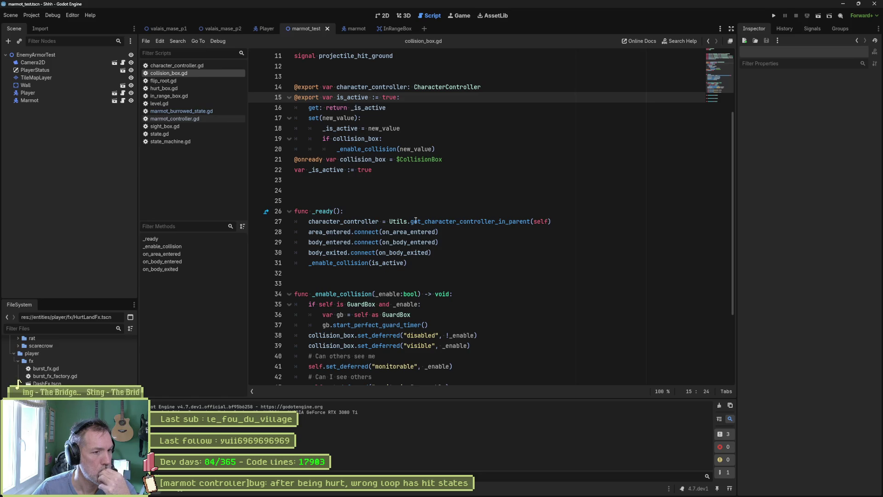
- Select lines 15–31, from the is_active declaration through _ready, and switch to Gemini
double_click(354, 263)
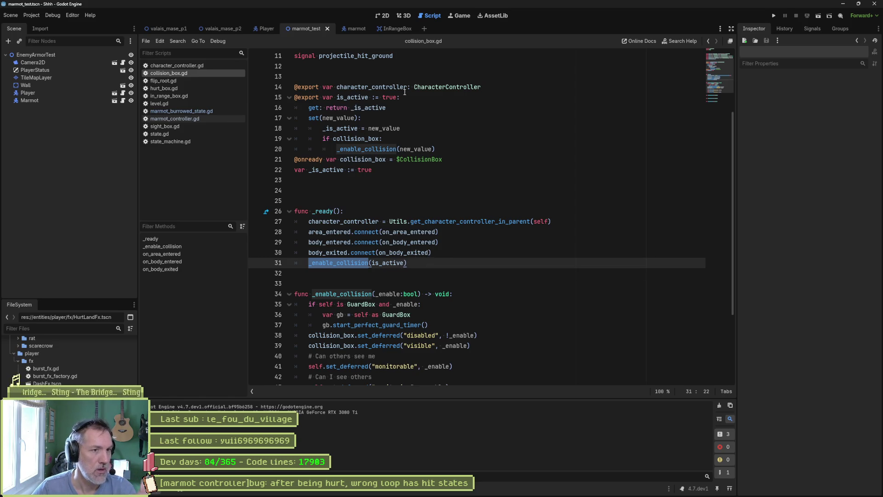
left_click_drag(402, 97, 289, 98)
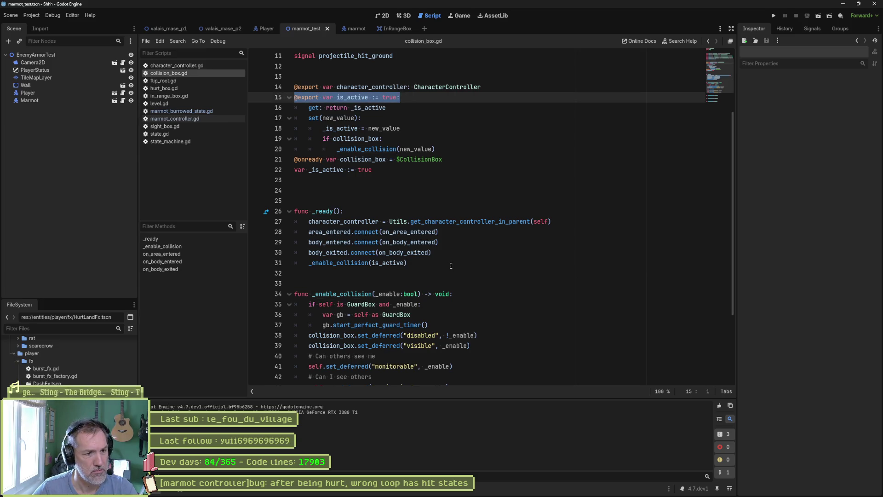
left_click_drag(451, 266, 298, 103)
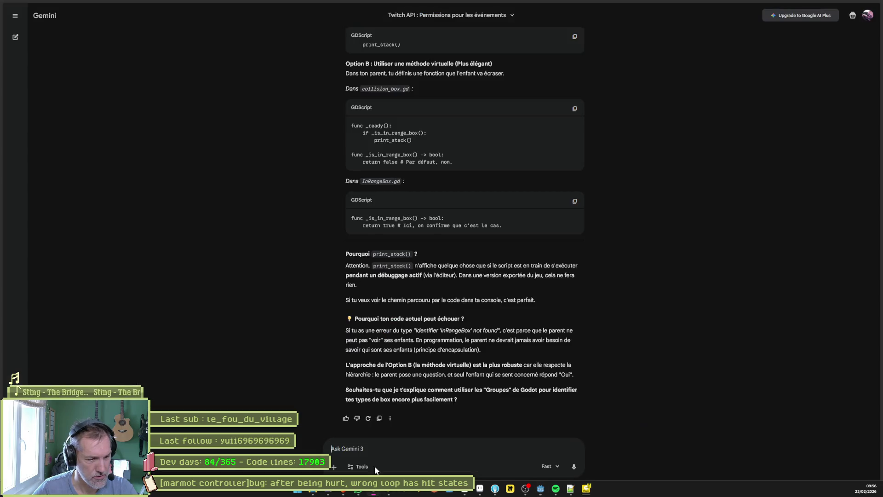
left_click(373, 492)
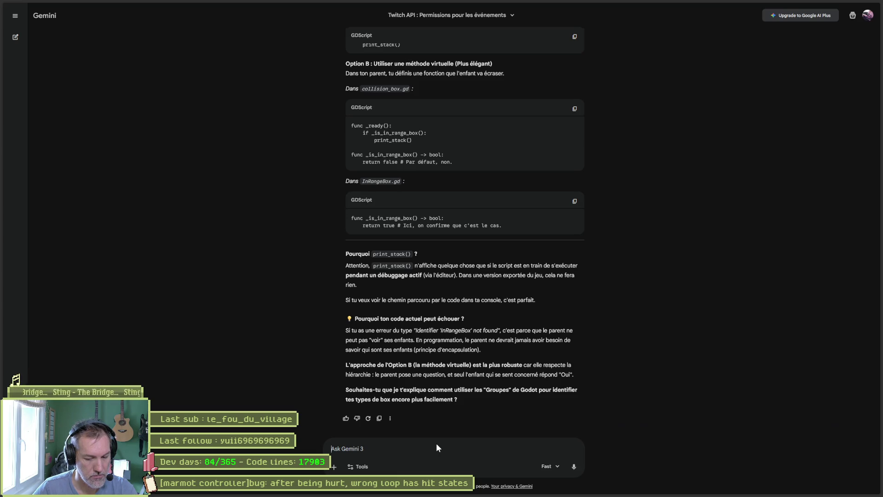
- Ask Gemini, in French, whether an animation setting is_active false gets overwritten by the export default, with the pasted code
type("si je change l")
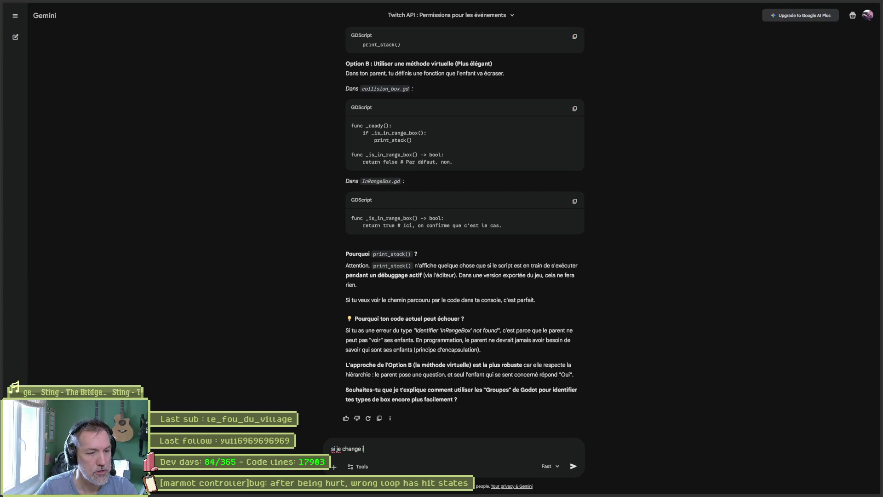
type("ready")
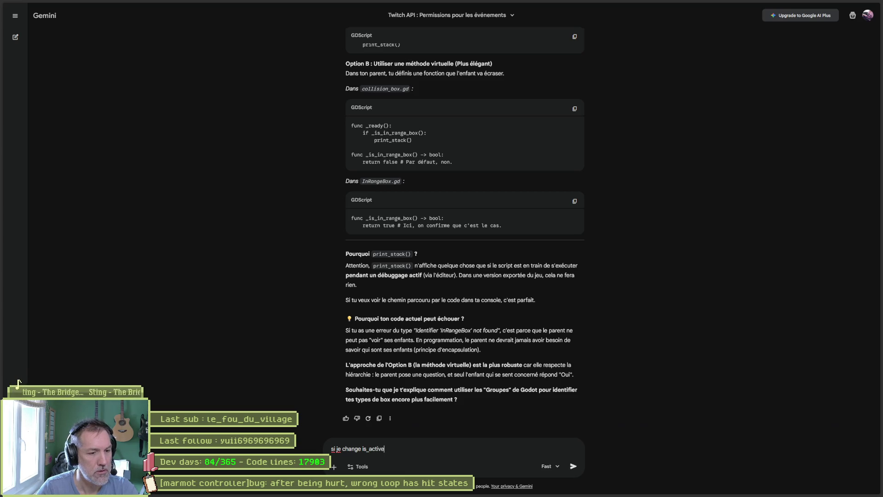
type(" da")
type("ne animatio")
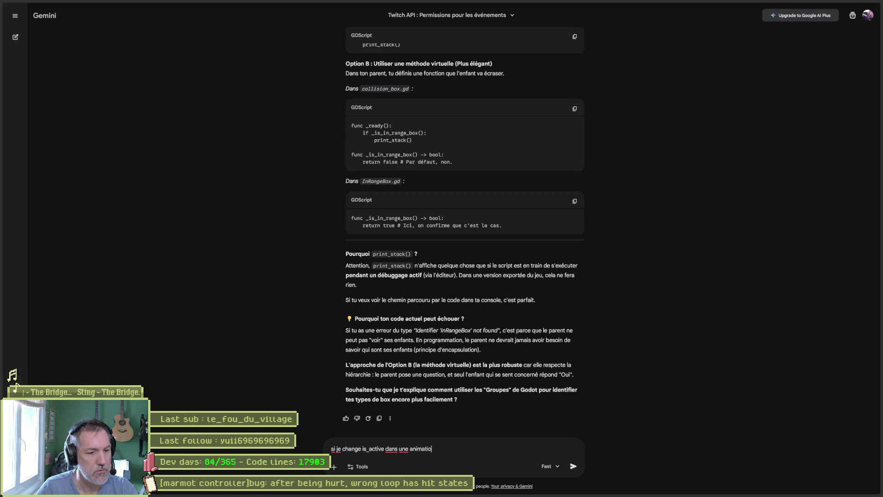
type("re fra")
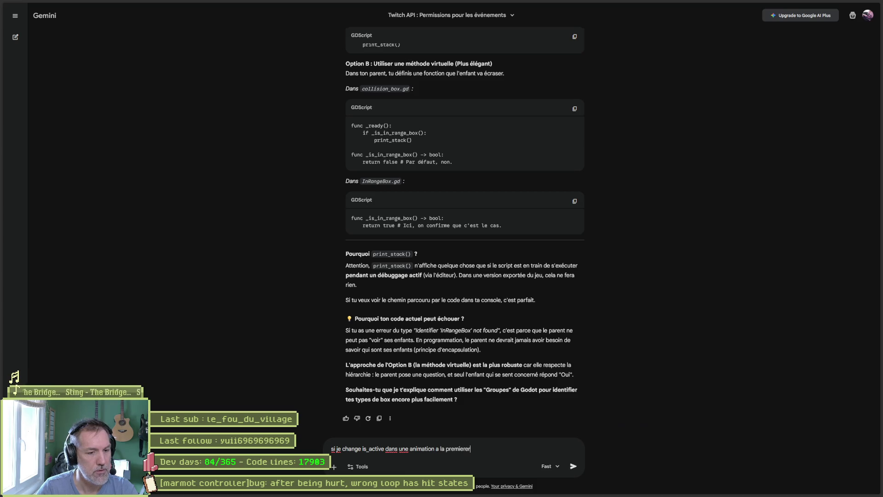
type("me,")
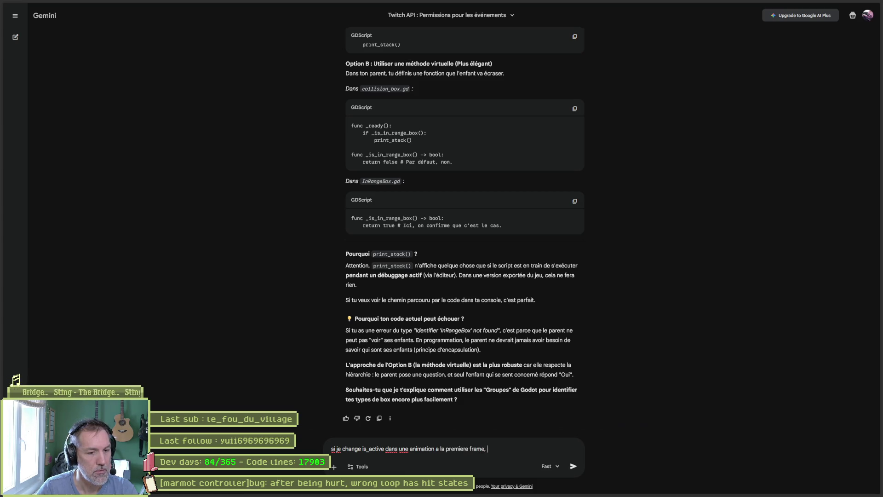
key("BackSpace")
key("BackSpace")
type("et que je met fau")
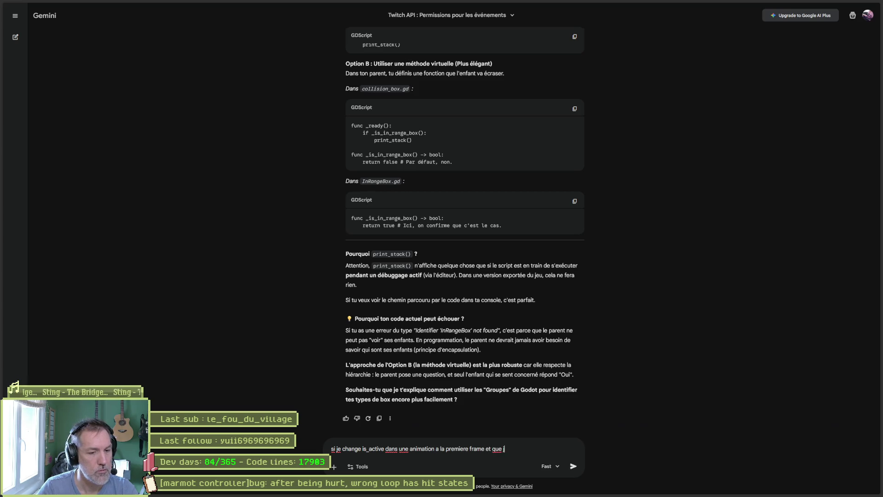
type("x, ets")
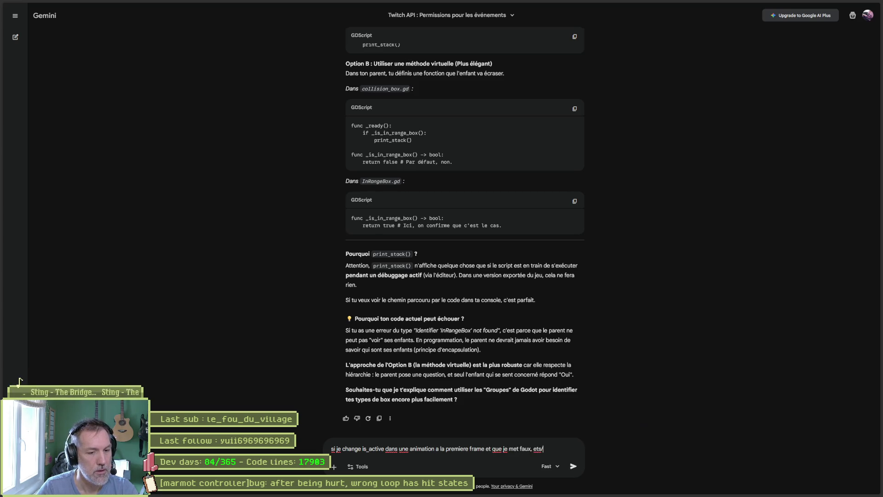
type("t-ce ")
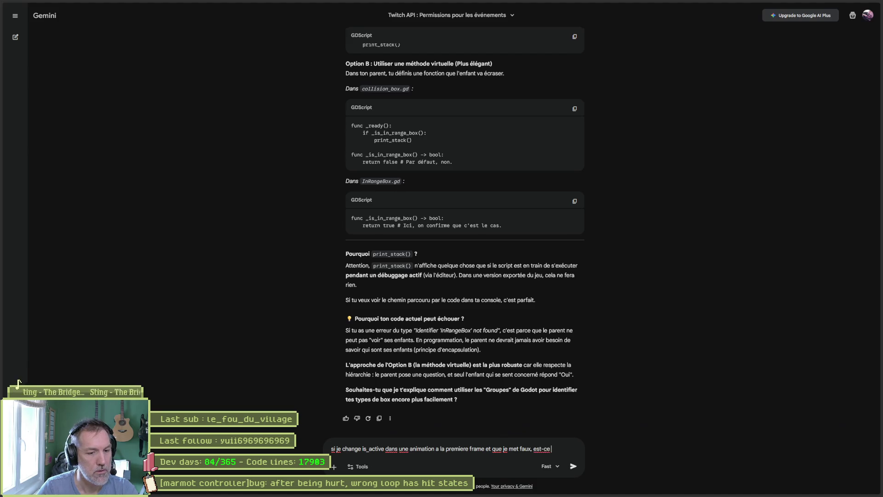
type("qu'il y ")
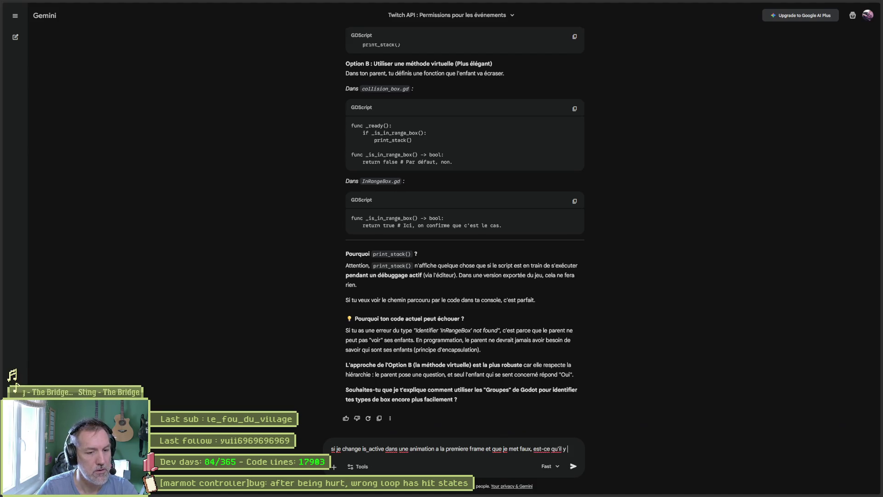
type(" un risuq")
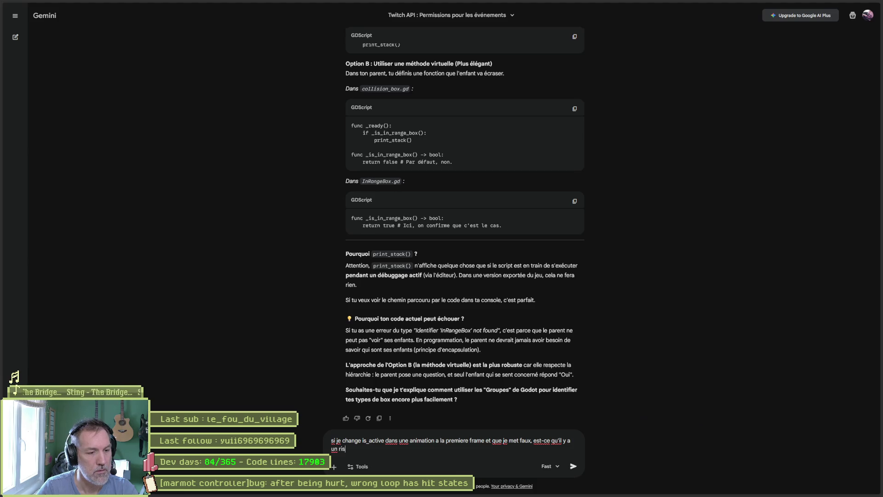
key("BackSpace")
key("BackSpace")
type("que ce soit e")
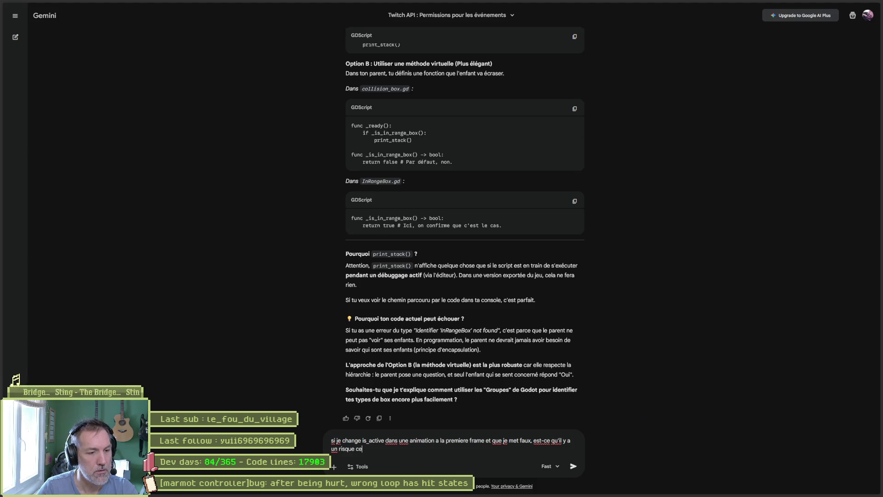
type("crase par la valeu")
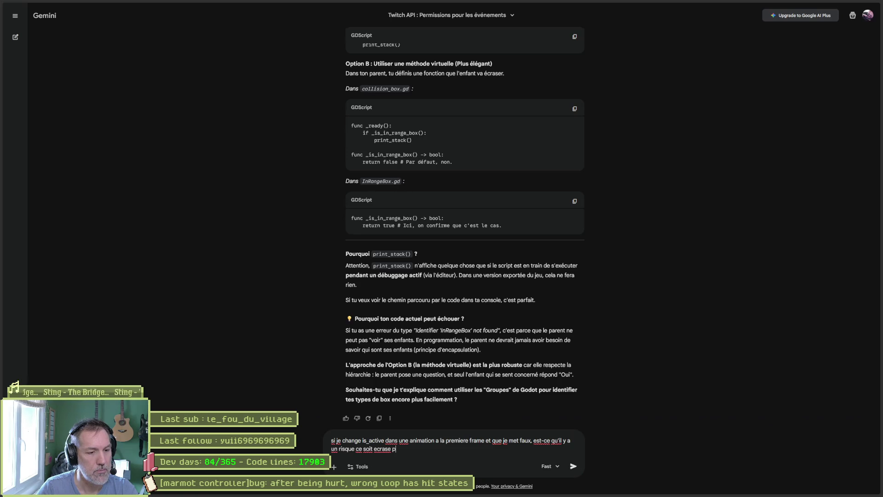
type("r par defaut")
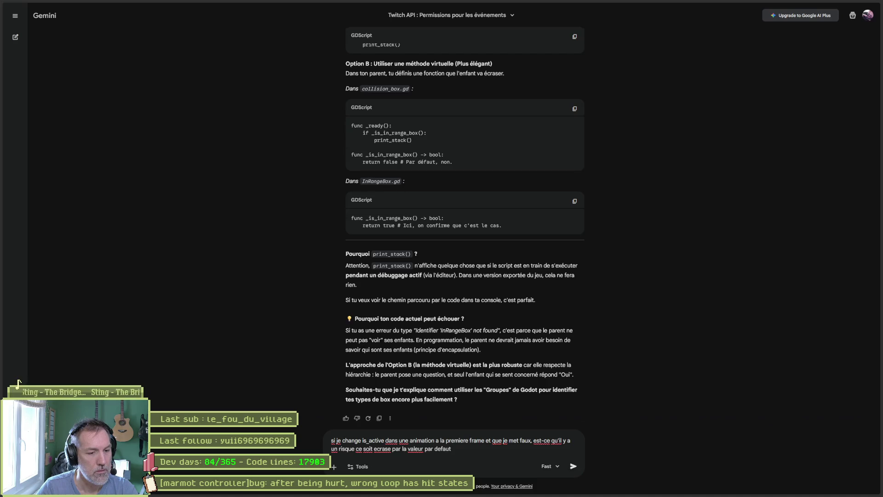
type(" donnee ")
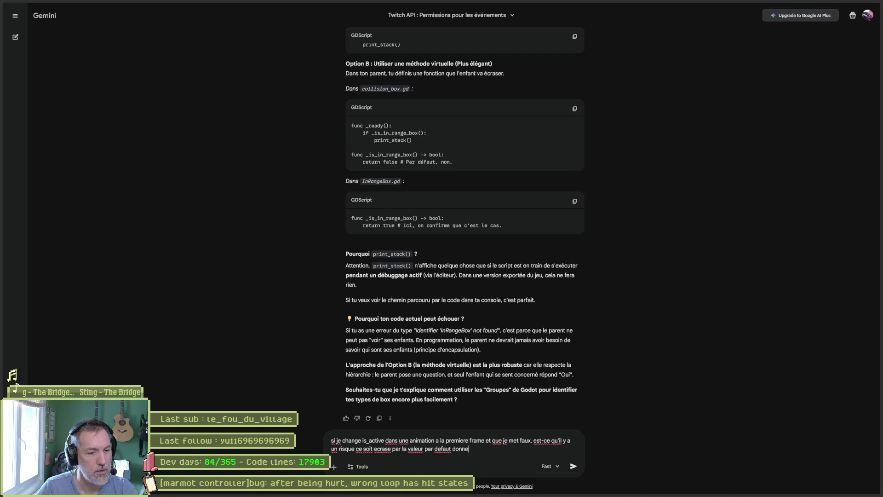
type("d")
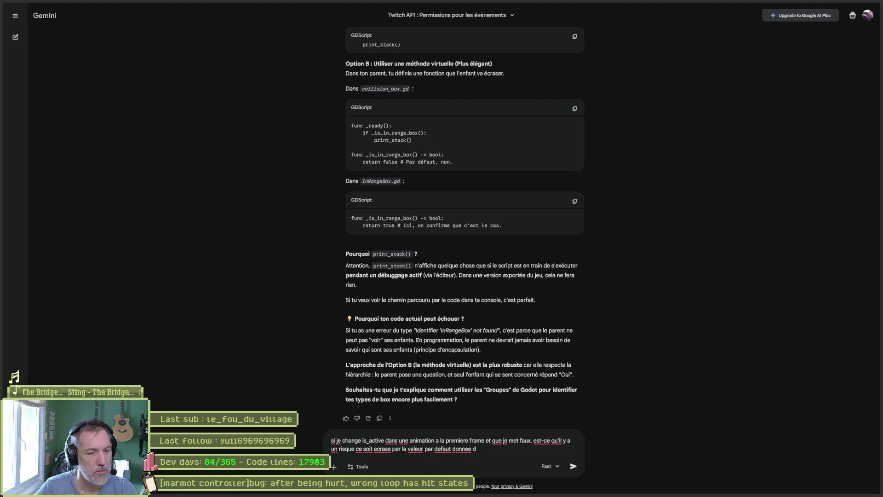
type("ans la")
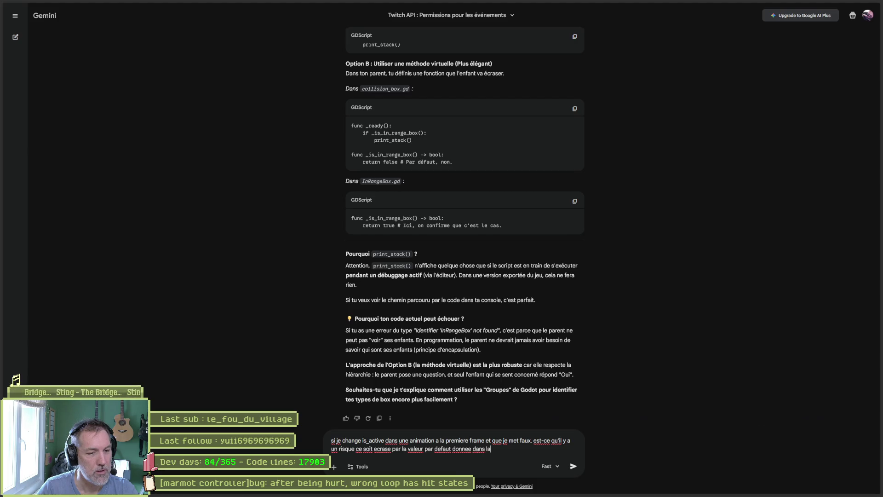
type("'export de la vr")
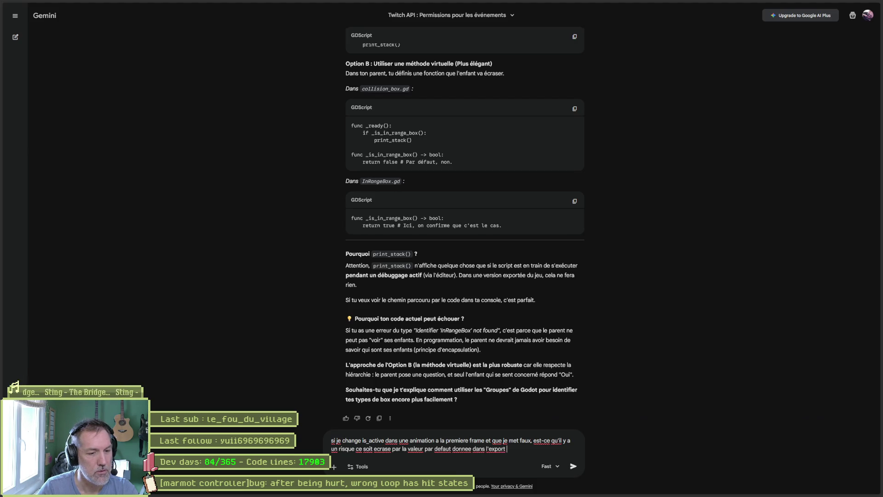
key("BackSpace")
type("ariable, qui est true")
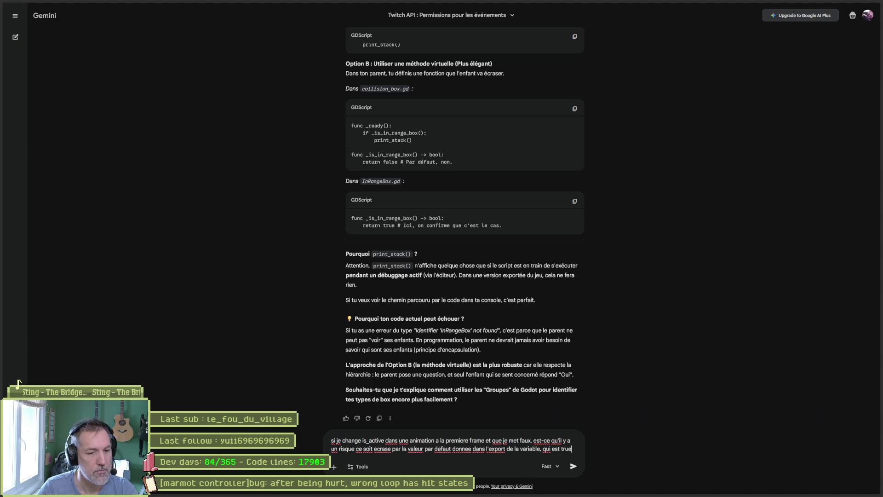
key("ctrl+v")
key("Return")
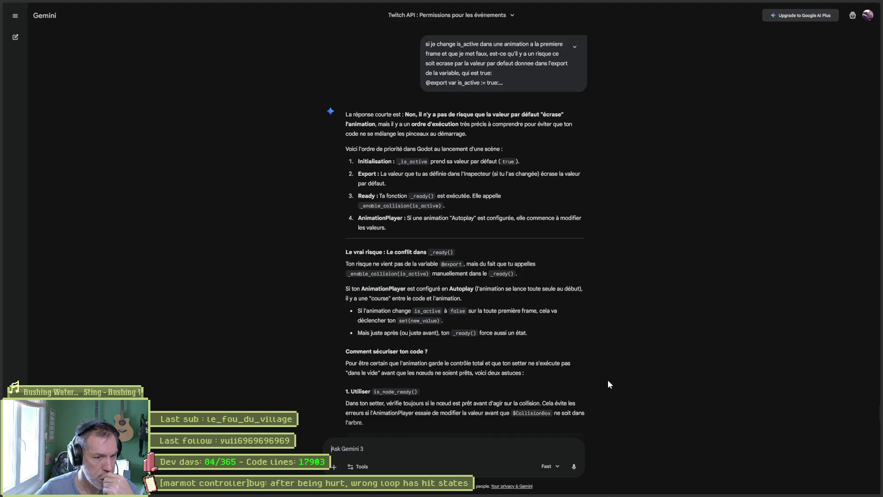
- Scroll Gemini's reply down to the is_node_ready() setter example and AnimationPlayer advice
scroll(608, 381, "down", 3)
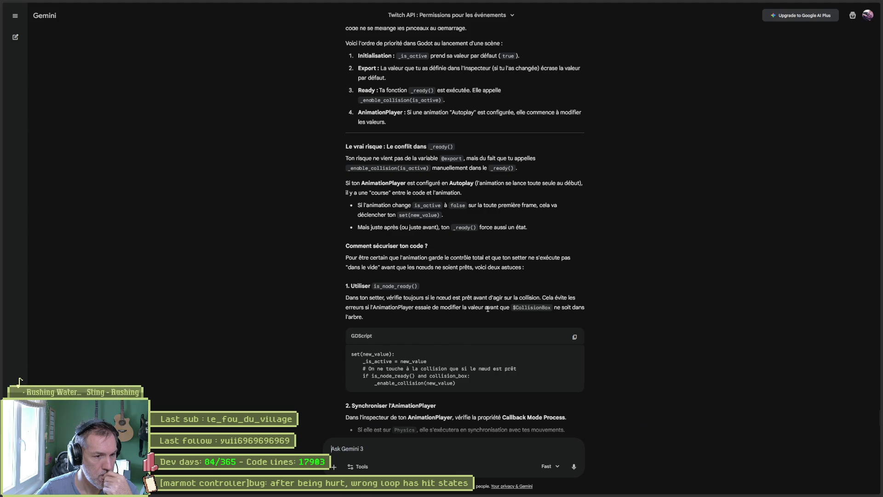
scroll(594, 325, "down", 2)
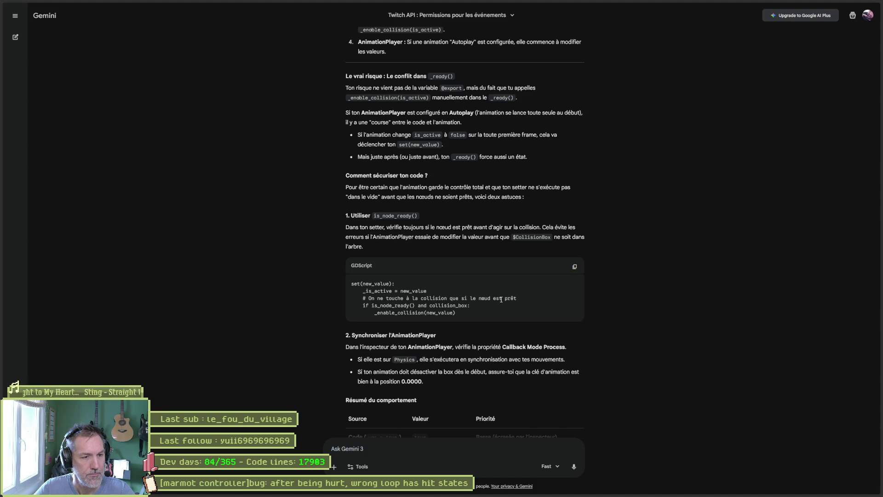
- Select the is_node_ready() call in Gemini's suggested setter code
left_click_drag(415, 306, 372, 306)
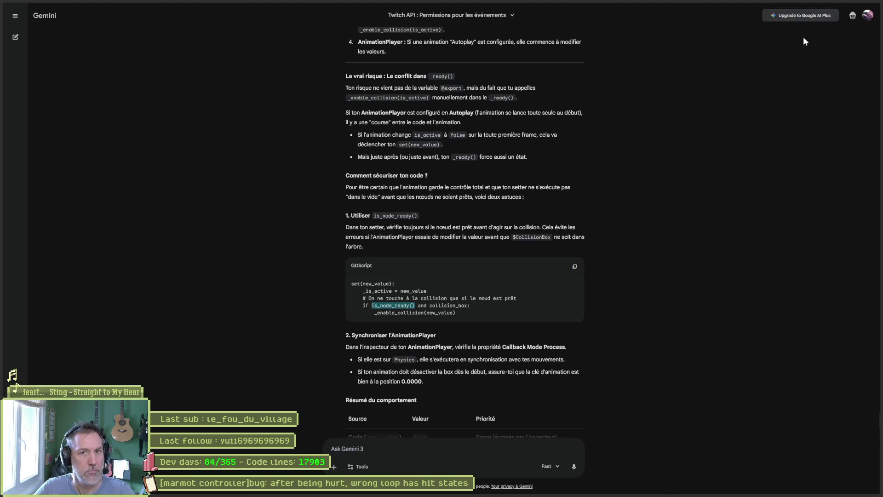
- Insert 'is_node_ready() and' into the setter's if on line 19, then open is_node_ready() documentation
left_click(838, 10)
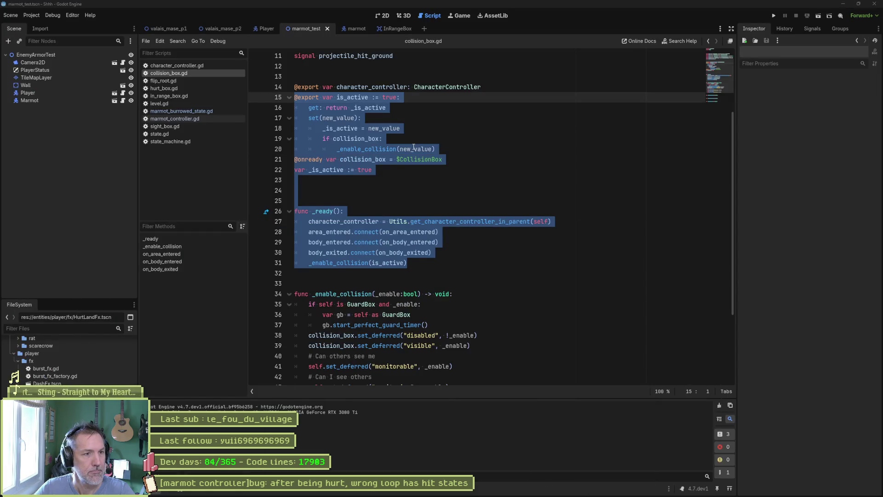
left_click(333, 139)
type("is_node_ready() a")
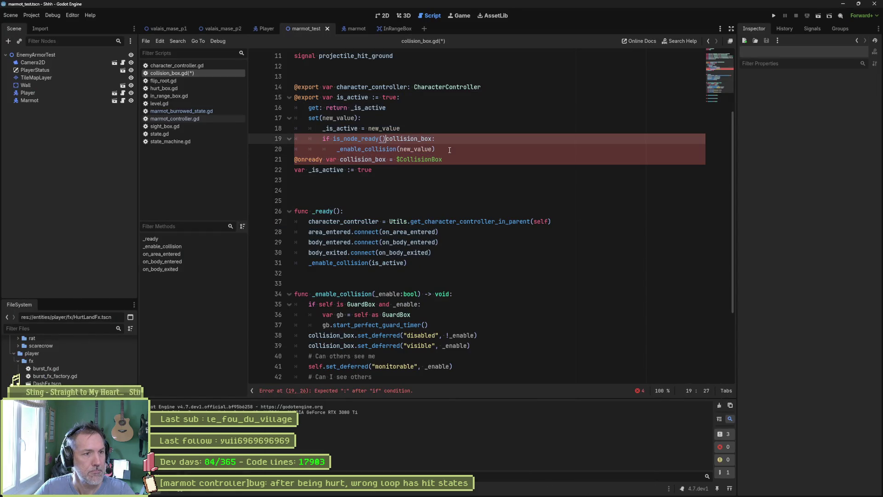
type("nd")
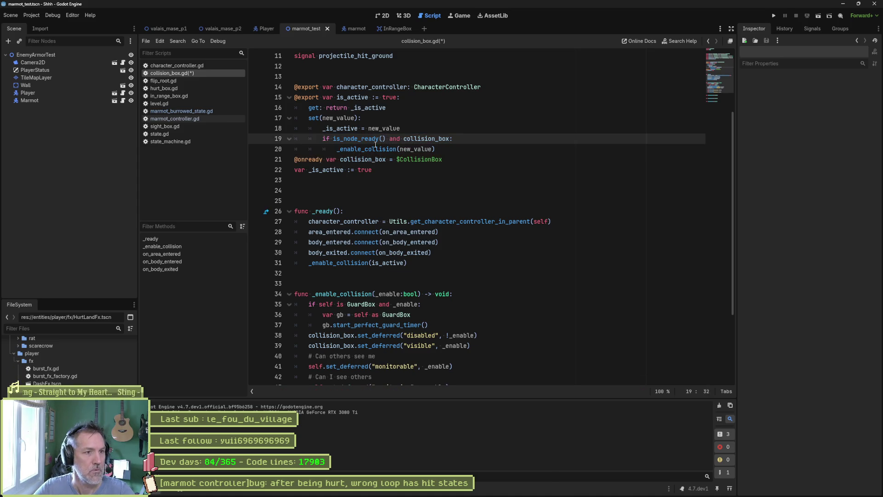
left_click(351, 138, "ctrl")
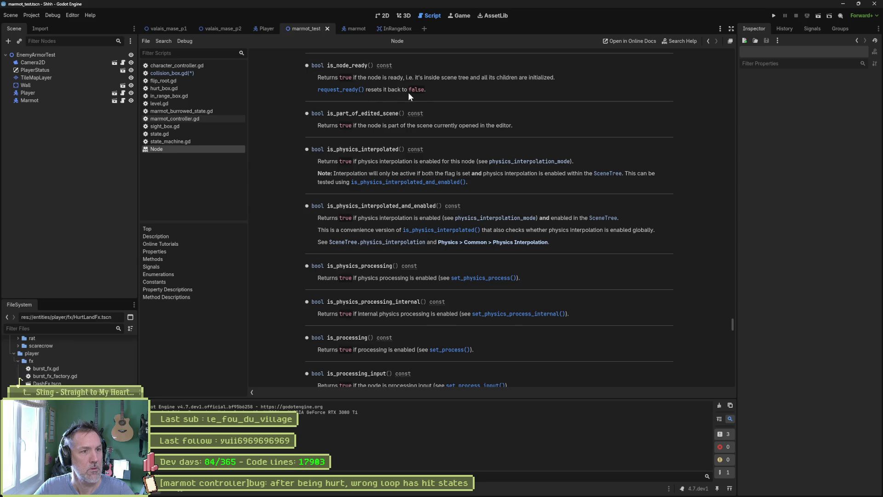
- Read the request_ready() description in the Node docs, then return to the scripts
left_click(354, 93)
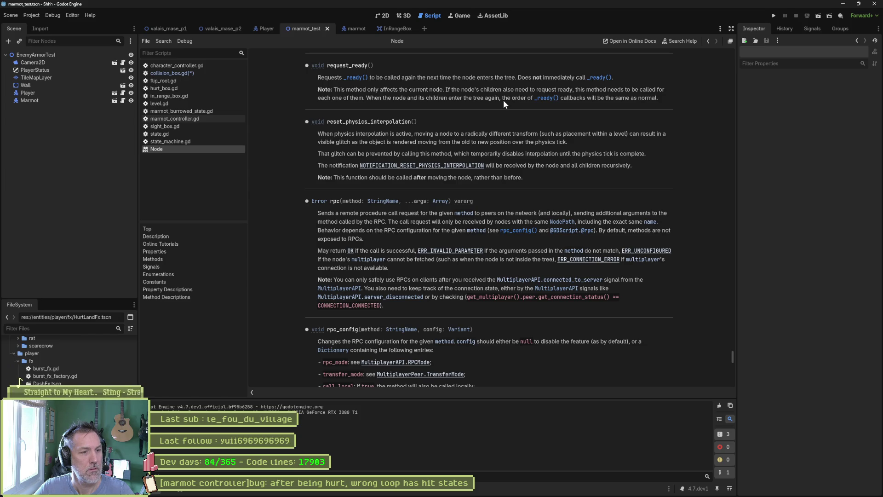
left_click(206, 79)
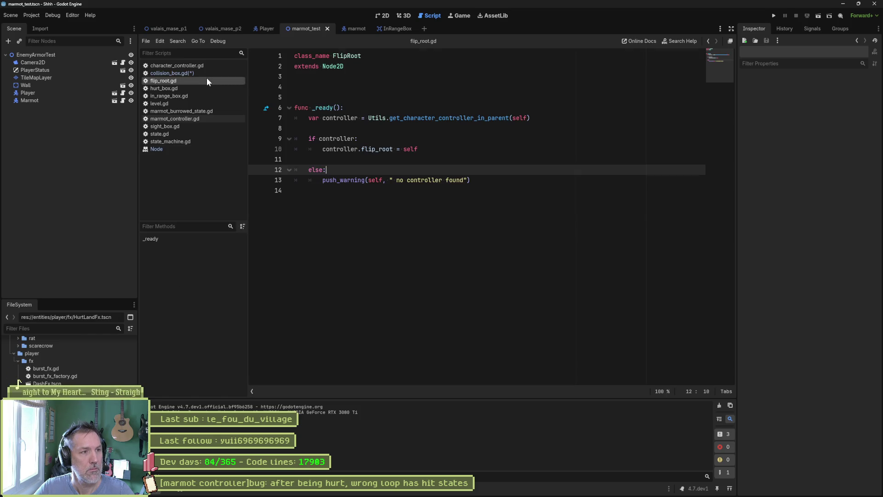
- Reopen collision_box.gd and playtest marmot_test, walking the player right toward the marmot
left_click(209, 73)
left_click(466, 174)
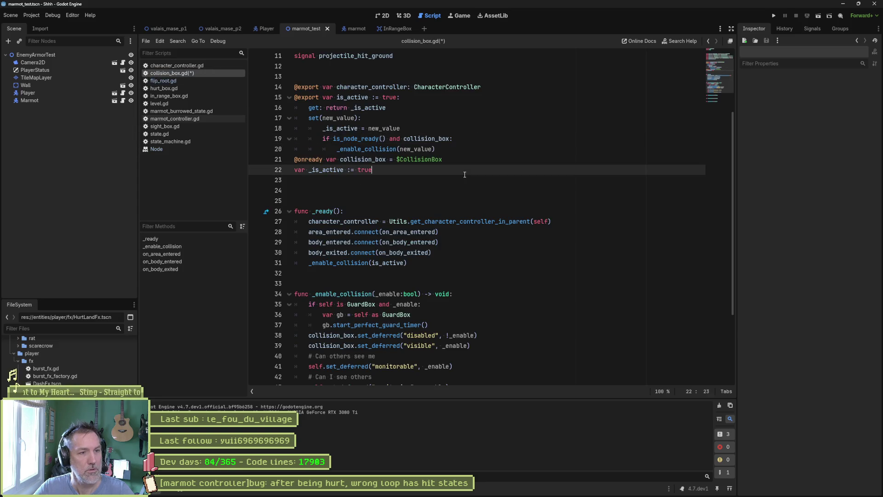
key("F6")
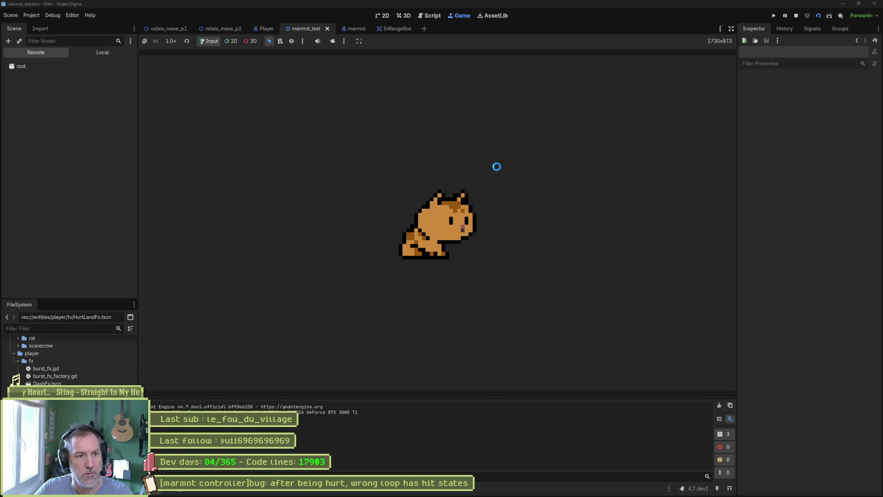
key("Right")
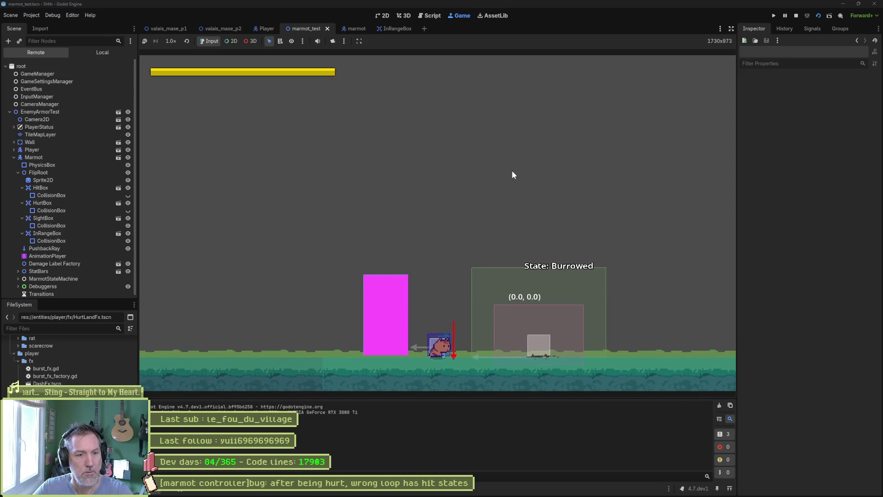
key("Right")
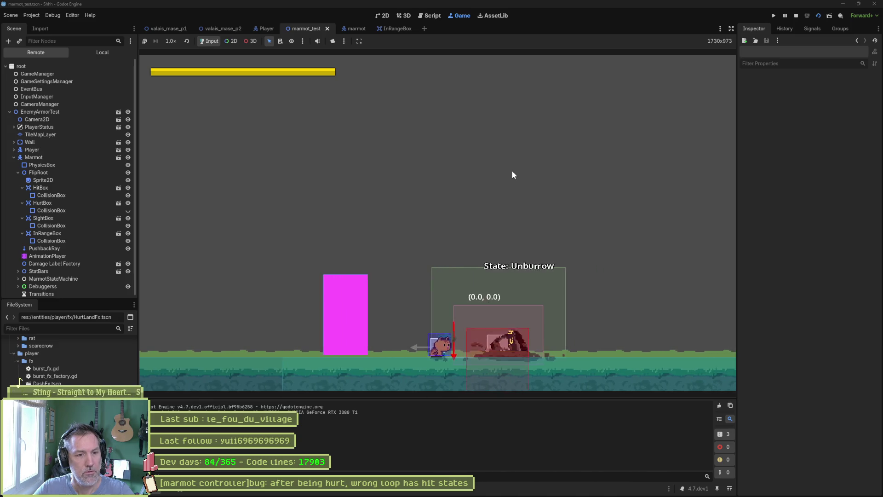
key("F8")
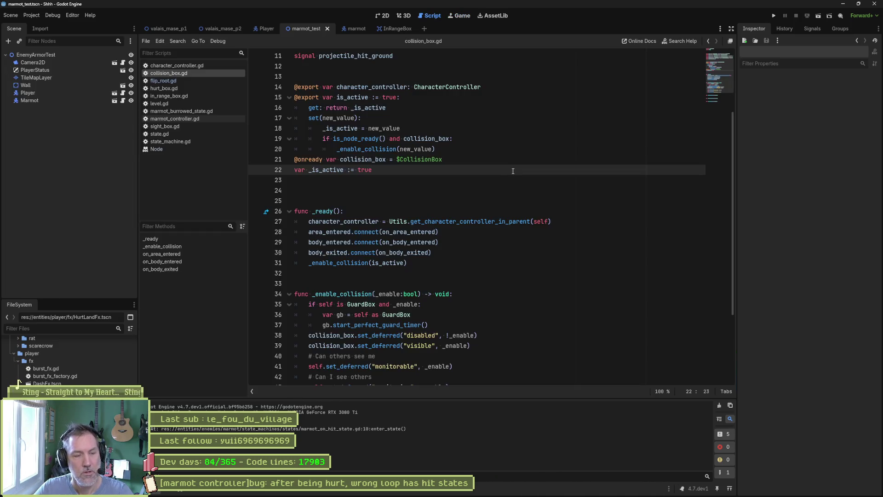
- Key the burrowed animation's HurtBox is_active to On at 0.0, then run marmot_test
left_click(356, 32)
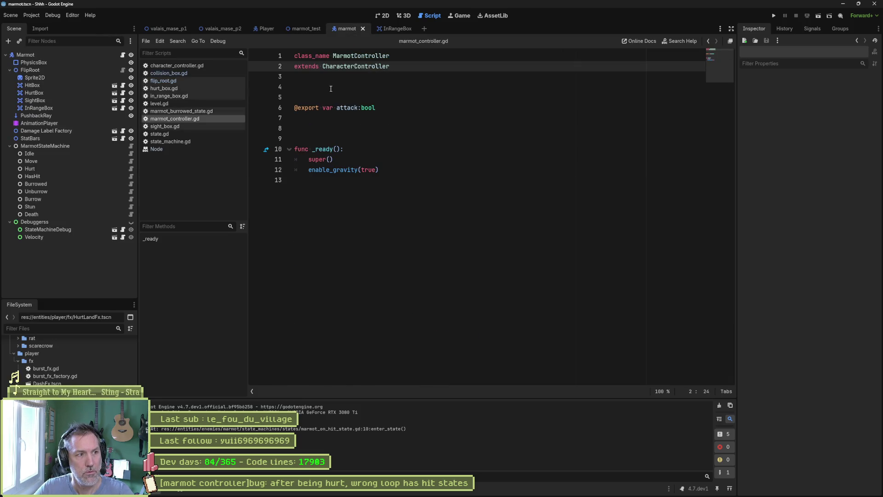
left_click(79, 145)
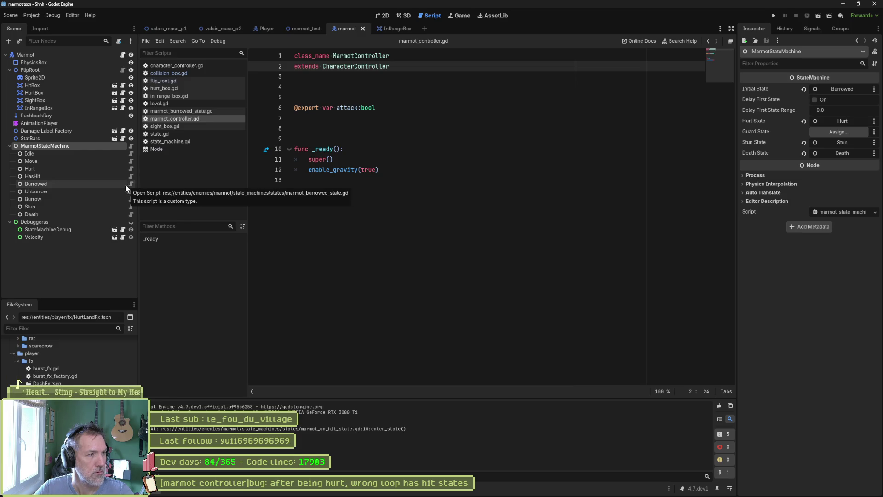
left_click(77, 124)
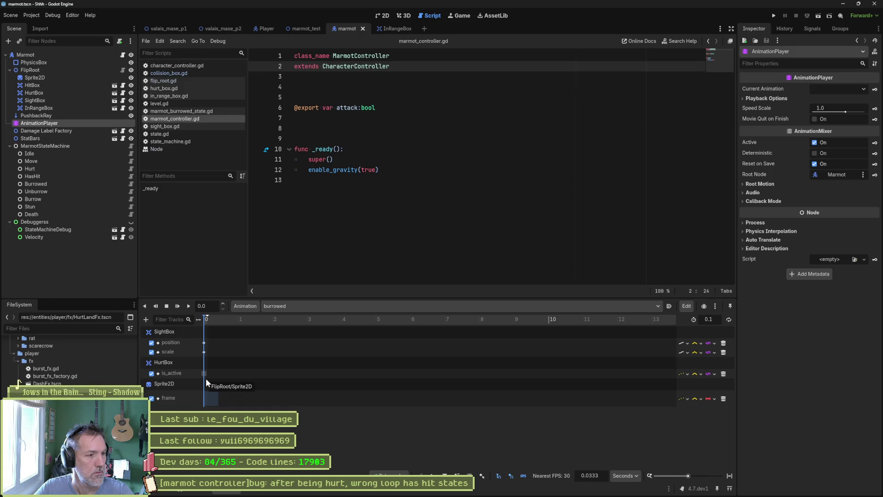
left_click(205, 374)
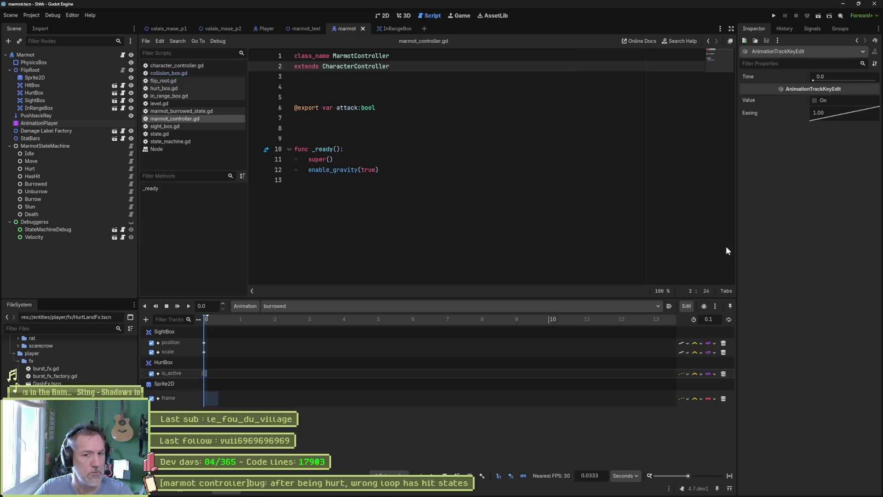
left_click(816, 100)
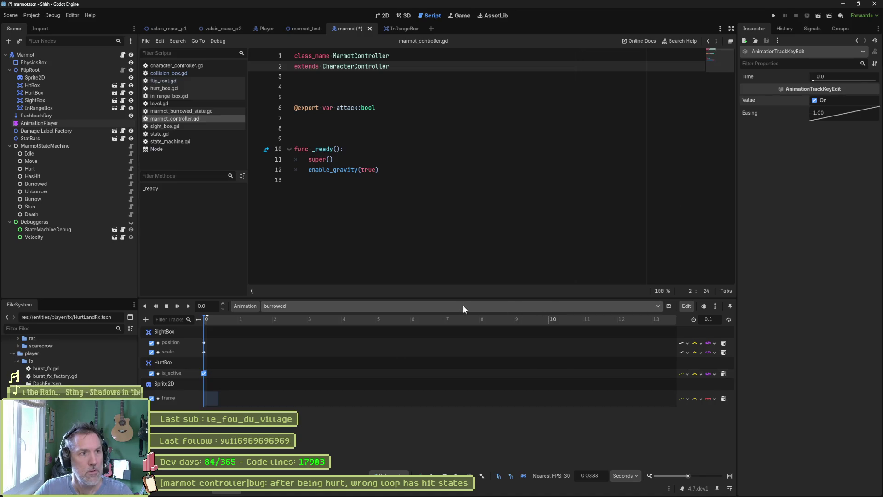
left_click(302, 30)
key("F6")
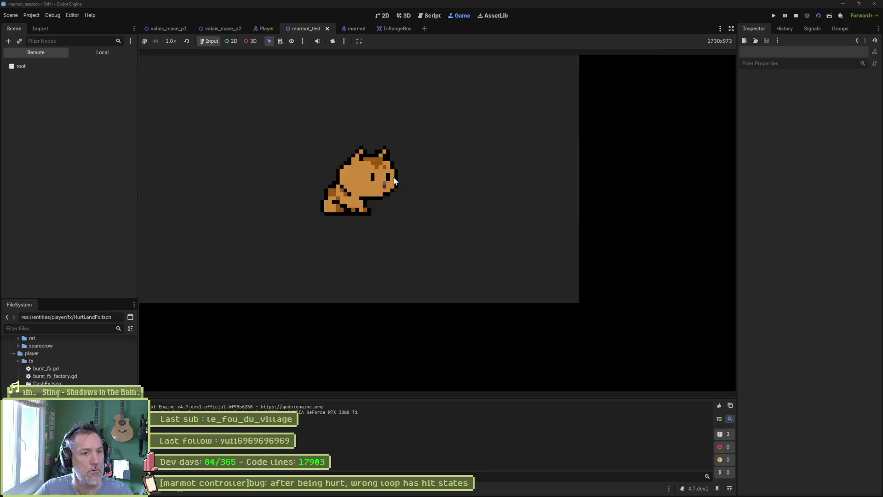
- Stop the game and verify the value of the marmot AnimationPlayer's is_active keyframe
key("F8")
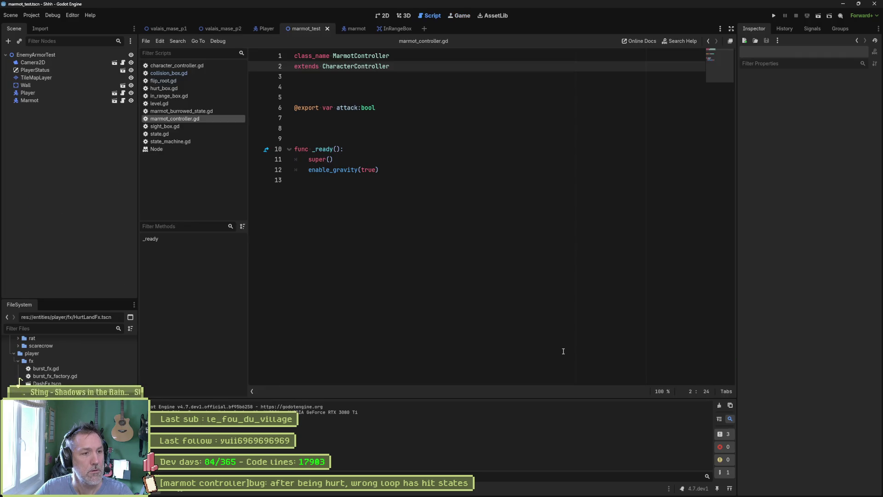
left_click(350, 30)
left_click(39, 123)
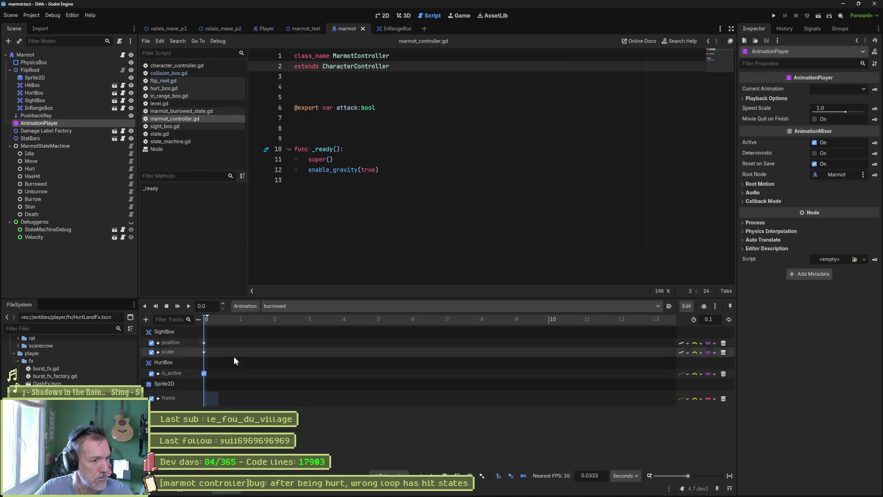
left_click(204, 373)
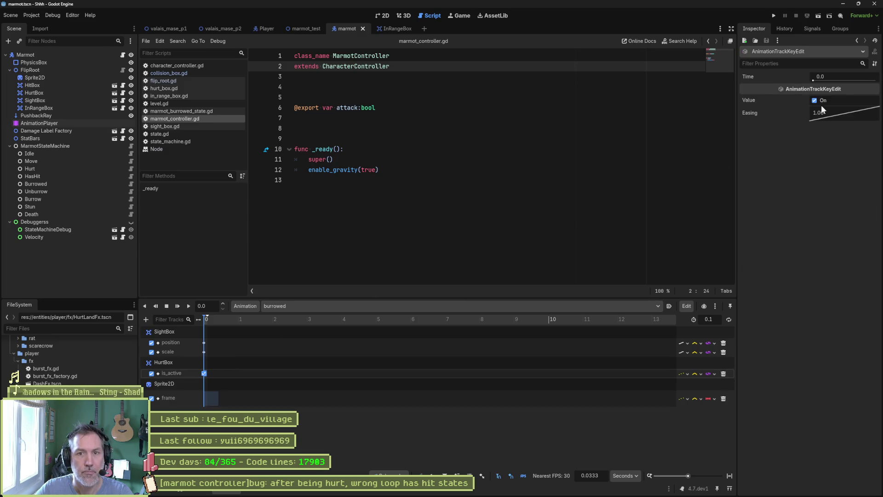
- Rerun marmot_test, watch the HasHit enter and finish messages repeat, then stop it
left_click(308, 29)
key("F6")
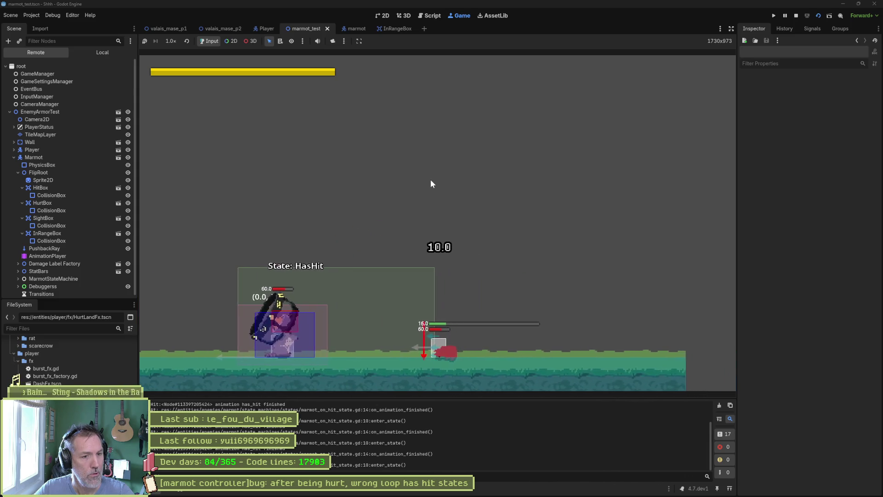
key("F8")
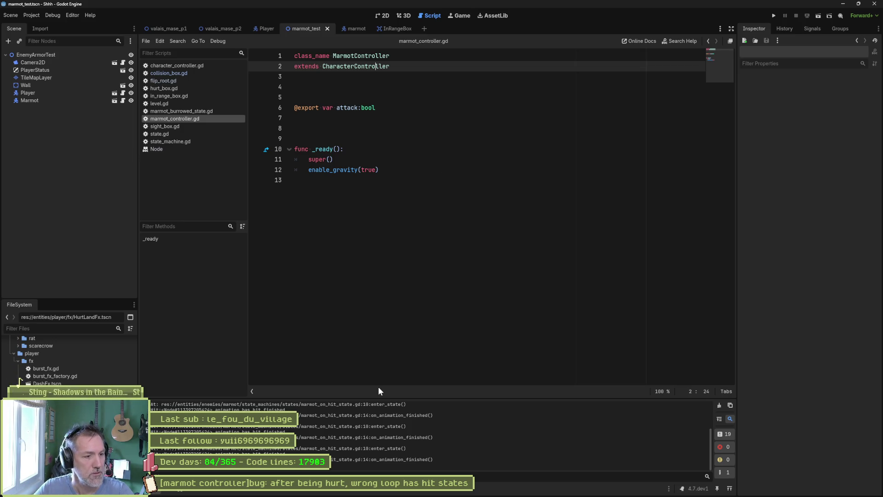
scroll(552, 437, "up", 2)
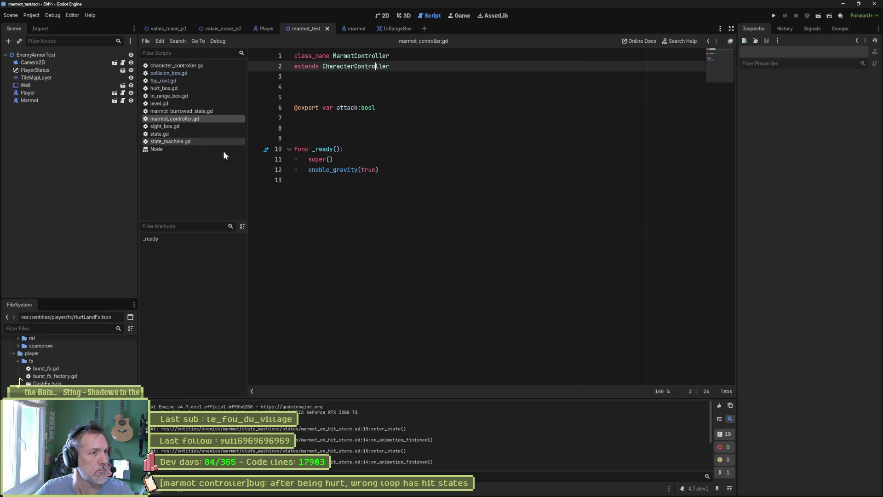
key("ctrl+alt+o")
- Open marmot_on_hit_state.gd and delete both of its print_debug lines
type("hit_st")
key("Return")
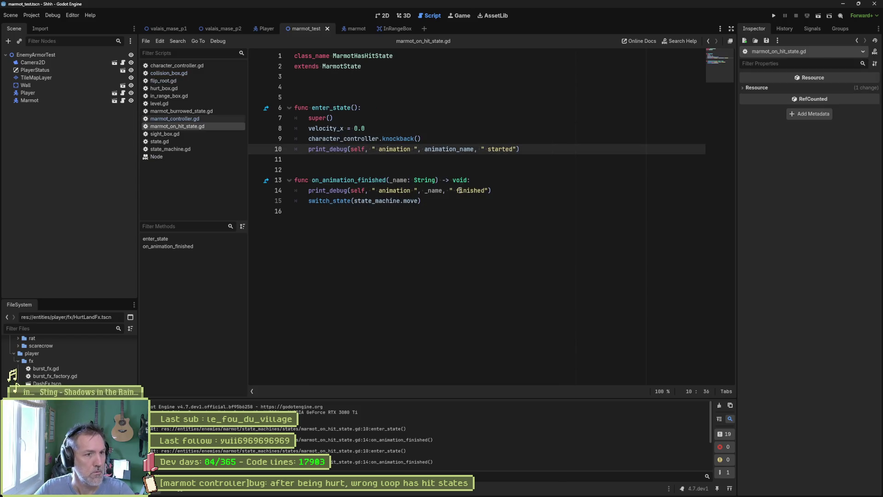
key("ctrl+shift+k")
left_click(520, 180)
key("ctrl+shift+k")
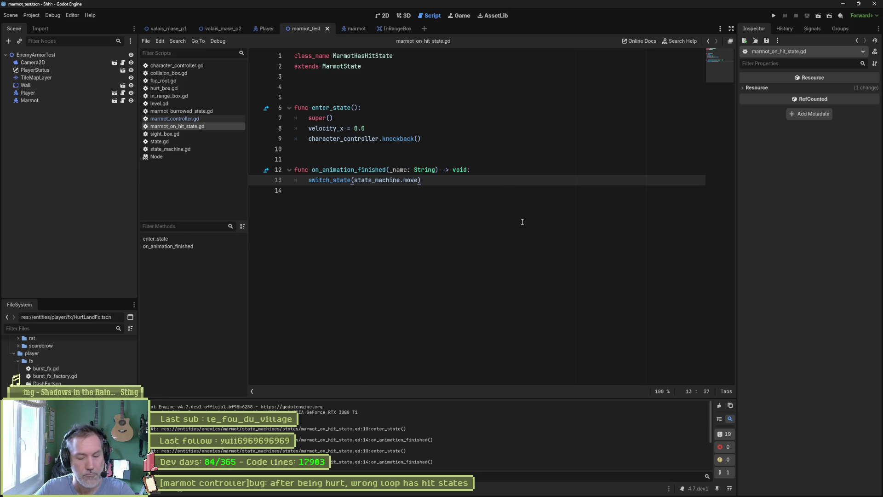
- Playtest the scene to confirm the cleanup, then stop the game
key("F6")
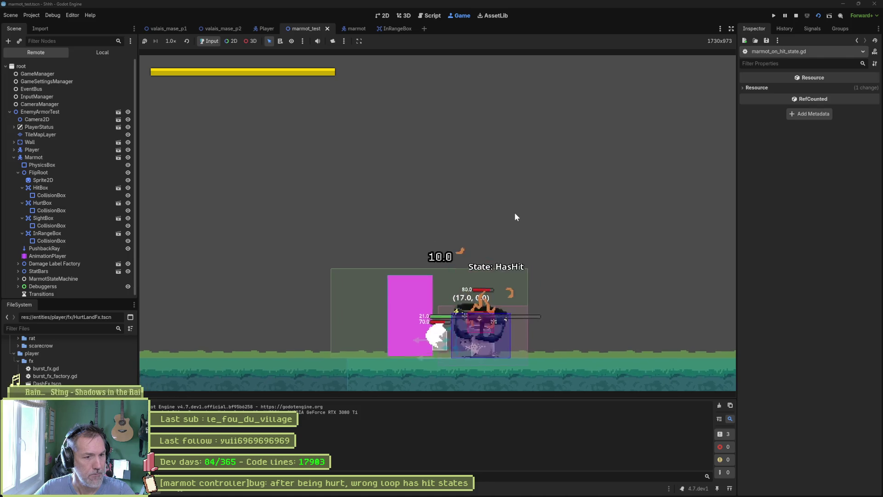
key("F8")
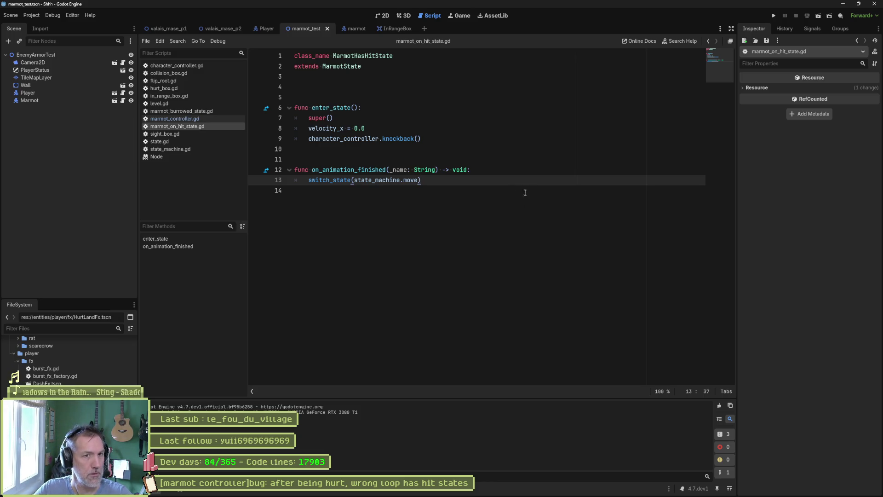
mouse_move(525, 475)
left_click(473, 490)
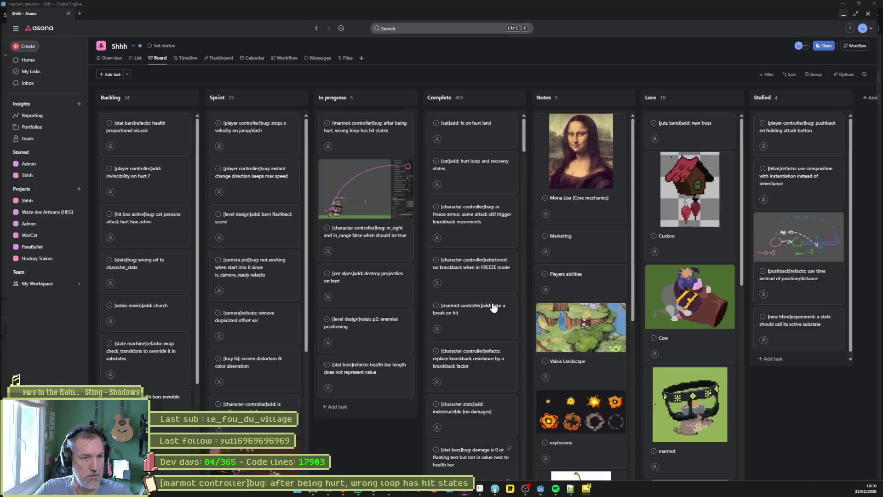
- Review the marmot controller wrong-loop hit-states bug card, then switch from Asana to Fork
left_click(368, 131)
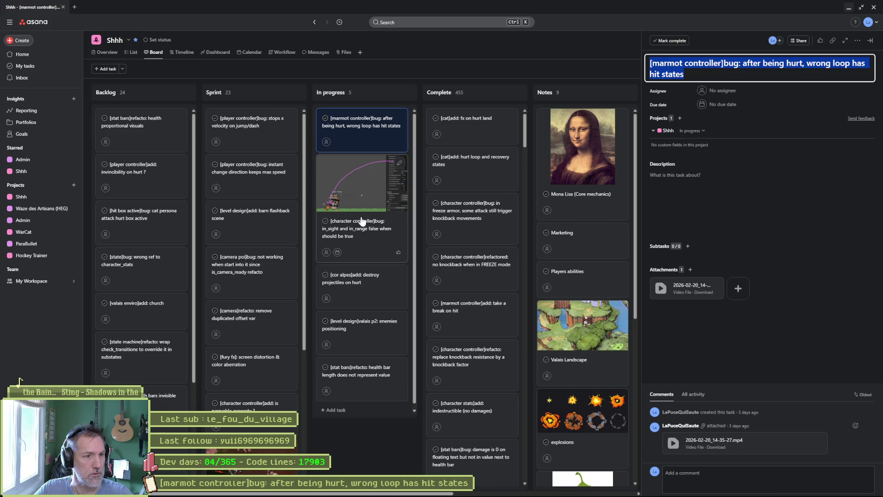
left_click(849, 7)
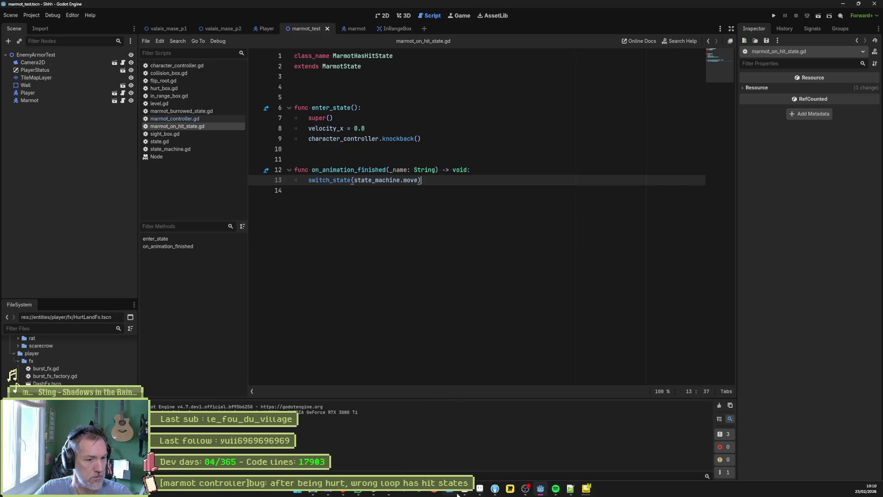
left_click(494, 489)
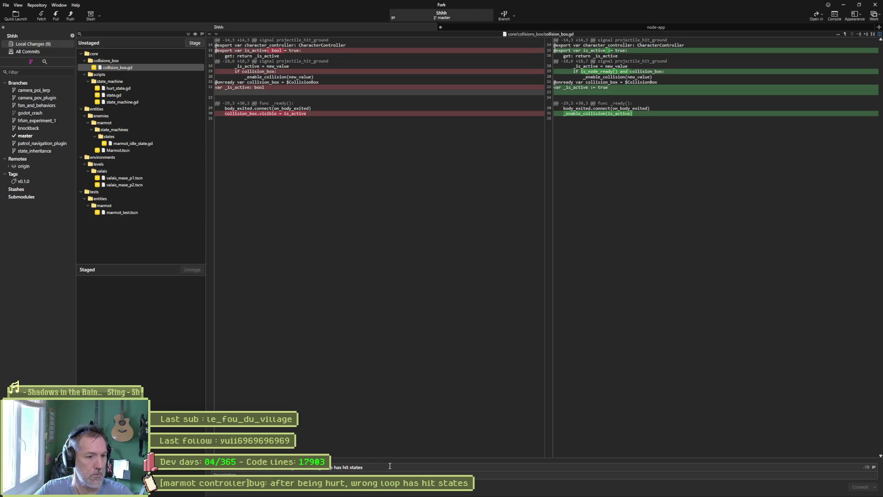
- Look up the character controller in_sight and in_range bug task in Asana
key("alt+Tab")
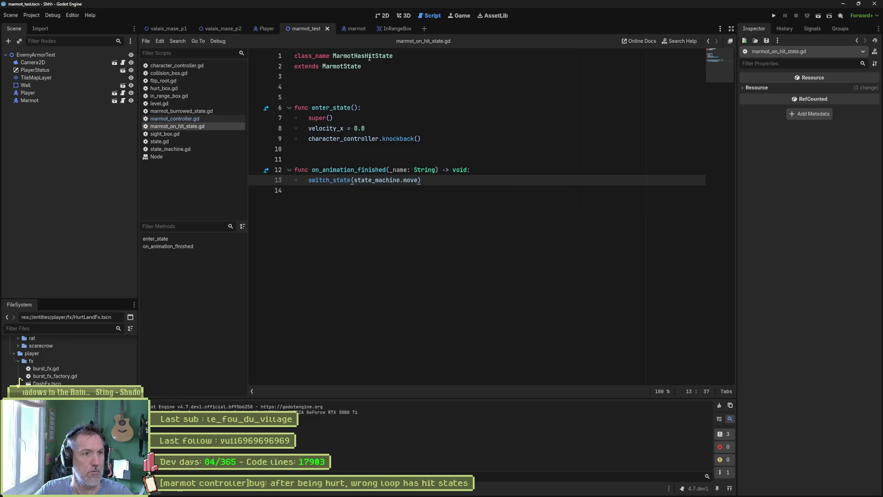
key("alt+Tab")
left_click(367, 204)
key("alt+Tab")
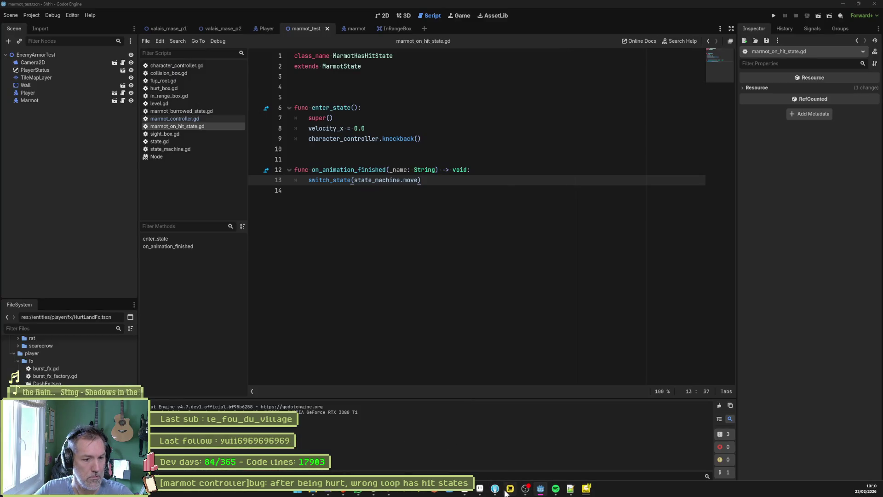
left_click(510, 491)
- Add '[character controller]fixed: in_sight and in_range false when should be true' to the commit summary
type("[character controller]bug: in_sight and in_range false when should be true")
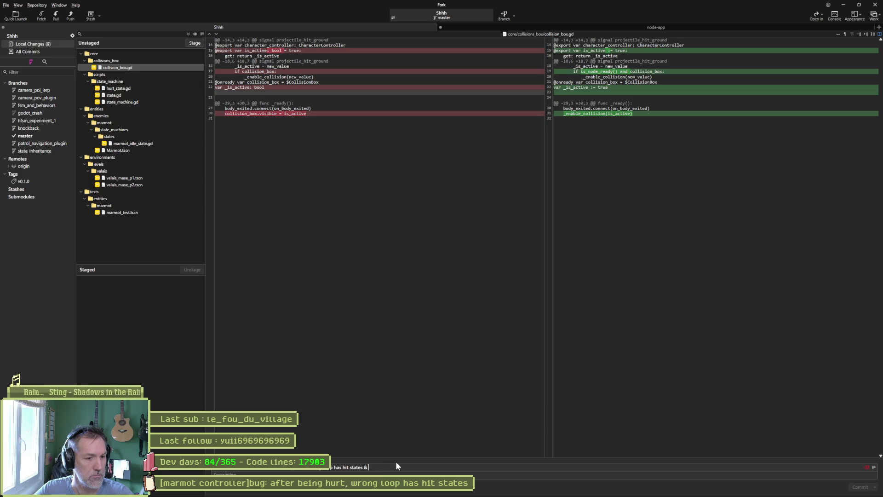
double_click(419, 467)
type("fixed in_sight and in_range false when should be true")
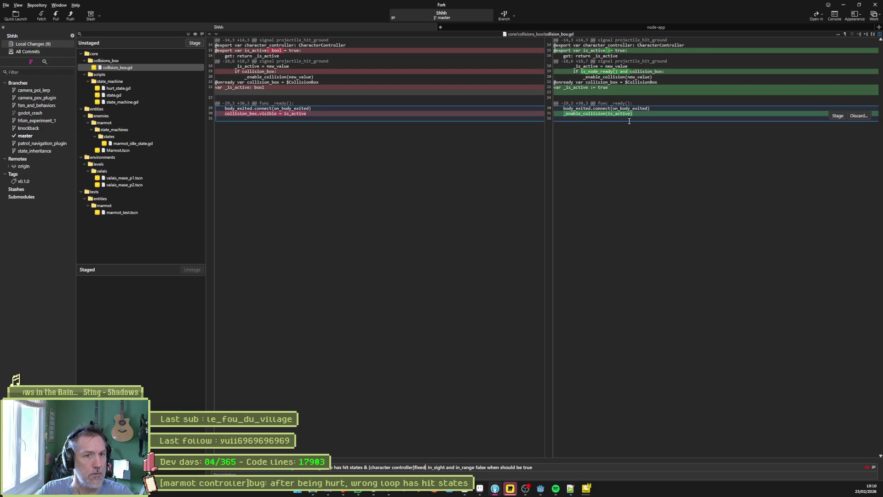
left_click(136, 87)
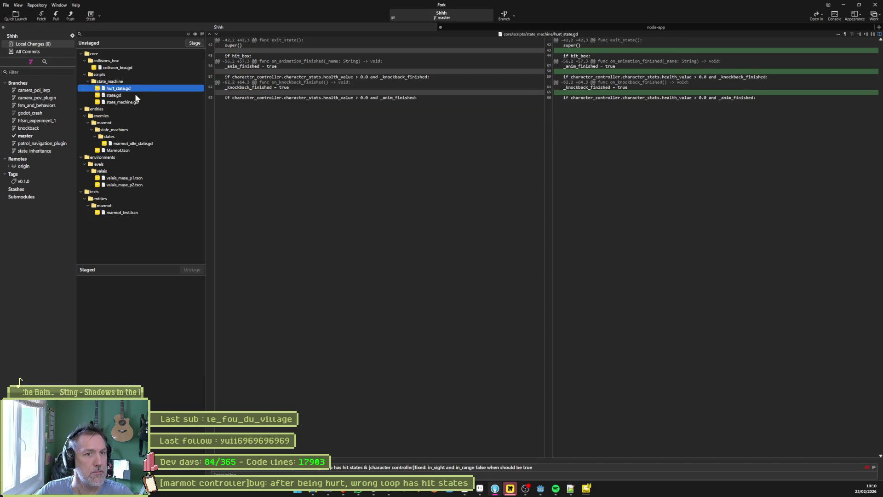
- Inspect the state.gd diff, then the state_machine.gd diff with its commented print_stack check
left_click(115, 95)
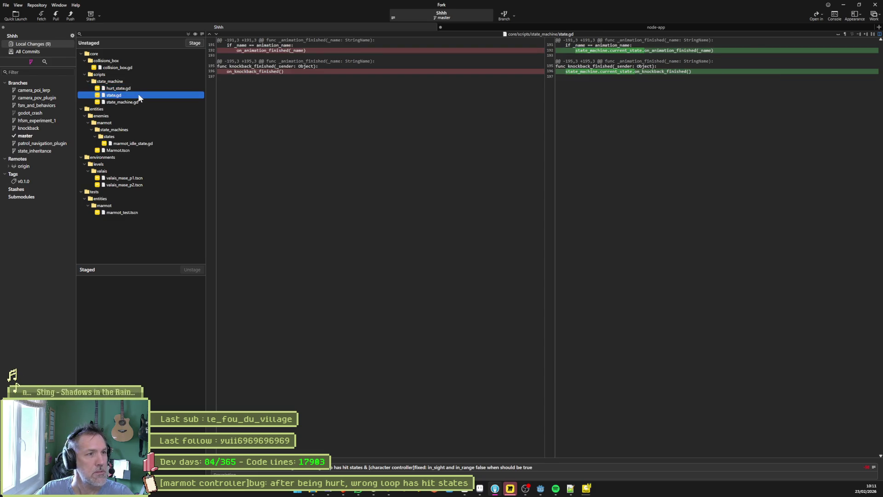
mouse_move(611, 55)
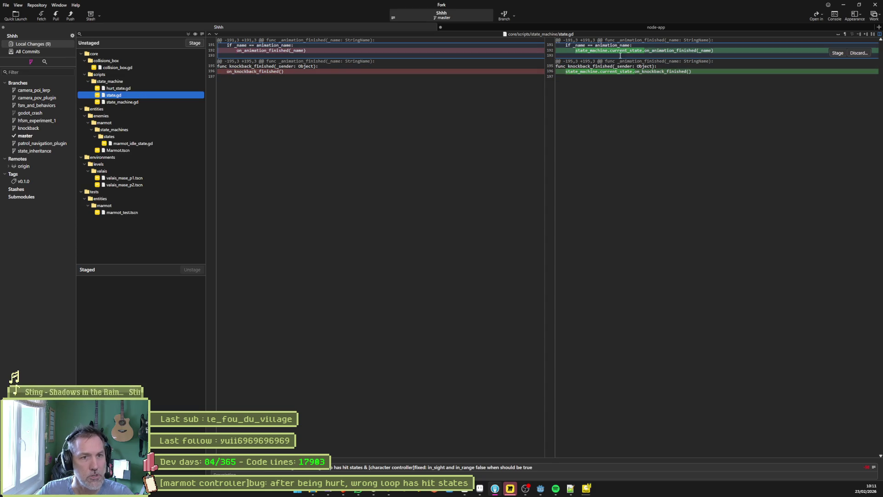
left_click(115, 102)
mouse_move(637, 55)
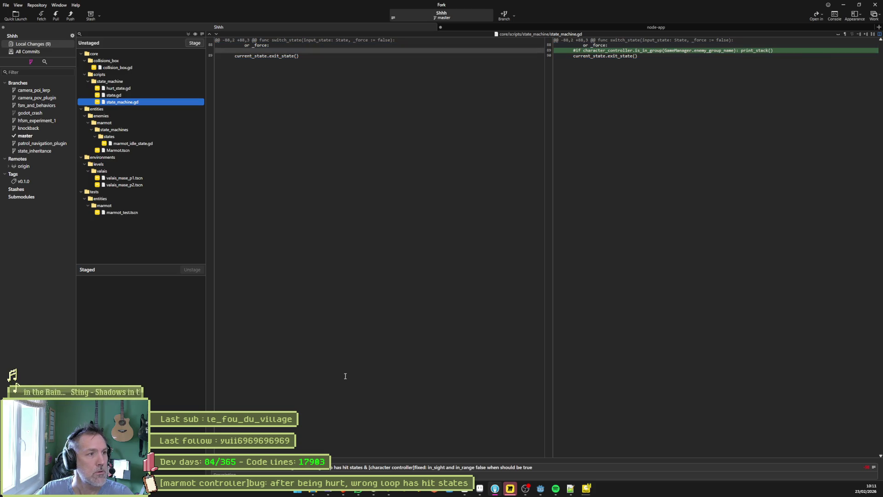
- Delete the commented print_stack line 89 from state_machine.gd and save it
left_click(541, 488)
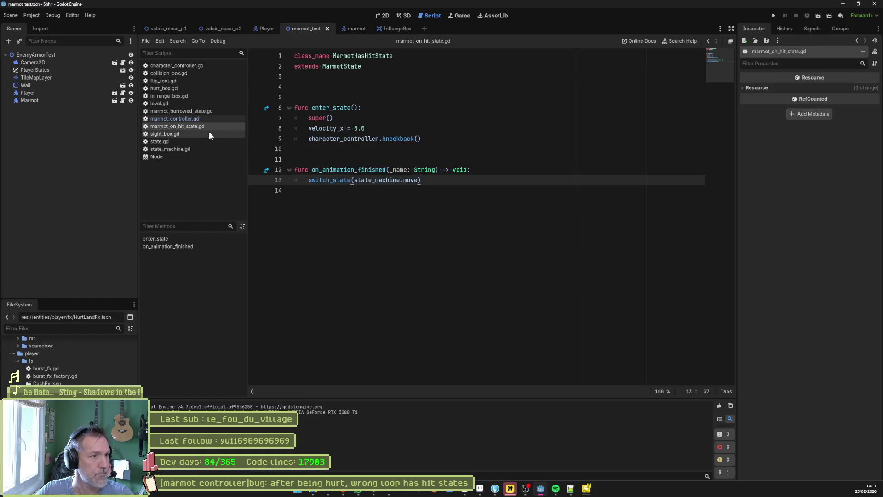
left_click(185, 148)
key("alt+Tab")
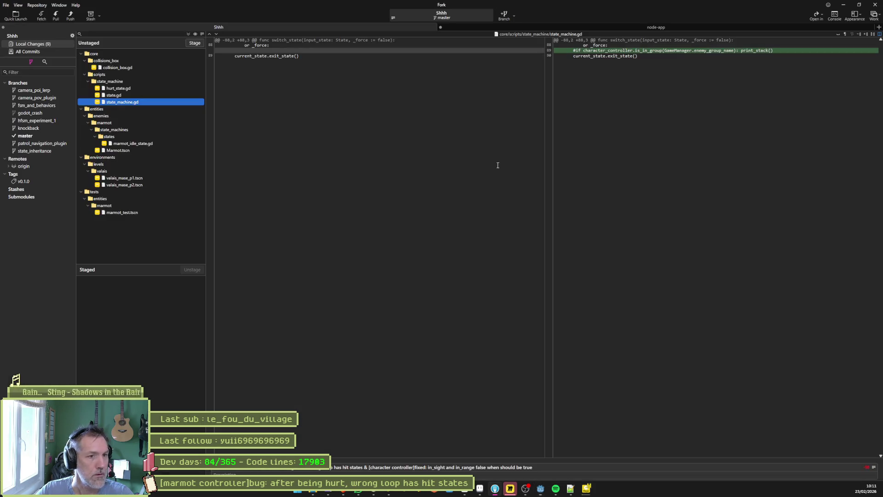
key("alt+Tab")
scroll(410, 250, "down", 8)
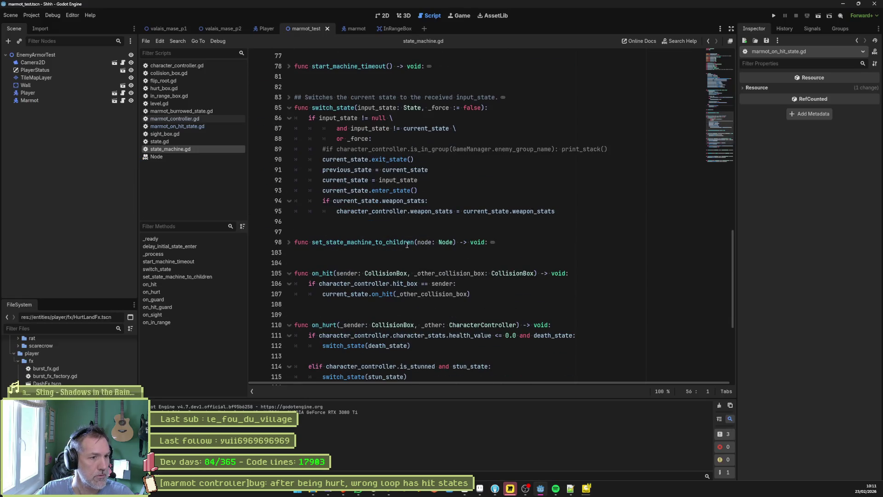
triple_click(414, 148)
key("BackSpace")
left_click(449, 143)
key("ctrl+s")
key("alt+Tab")
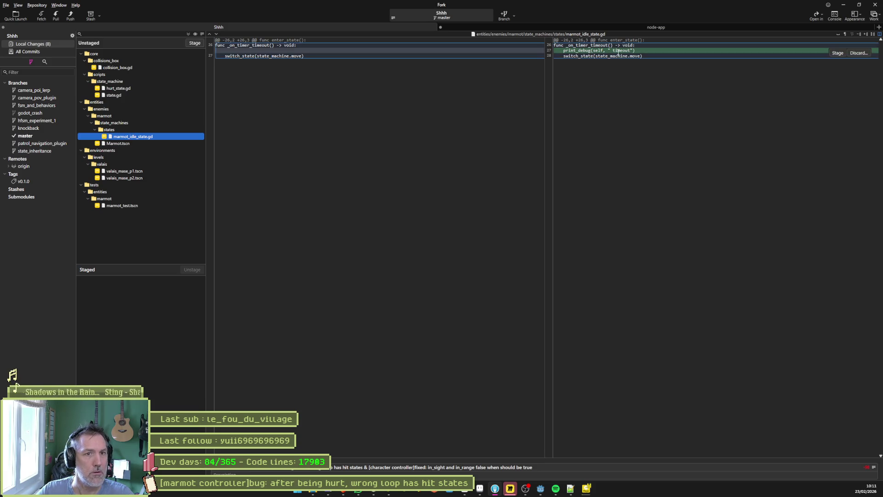
key("alt+Tab")
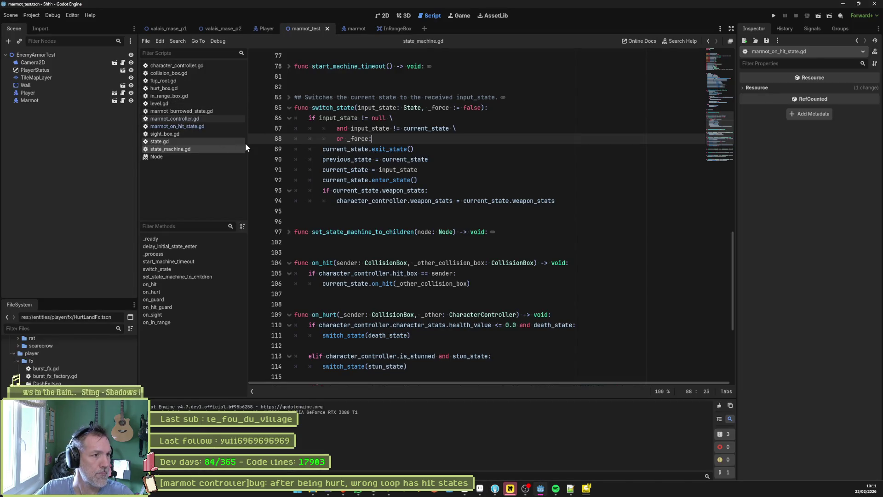
- Open marmot_idle_state.gd and remove the print_debug line from _on_timer_timeout
key("alt+shift+o")
type("marmot_idle")
key("Return")
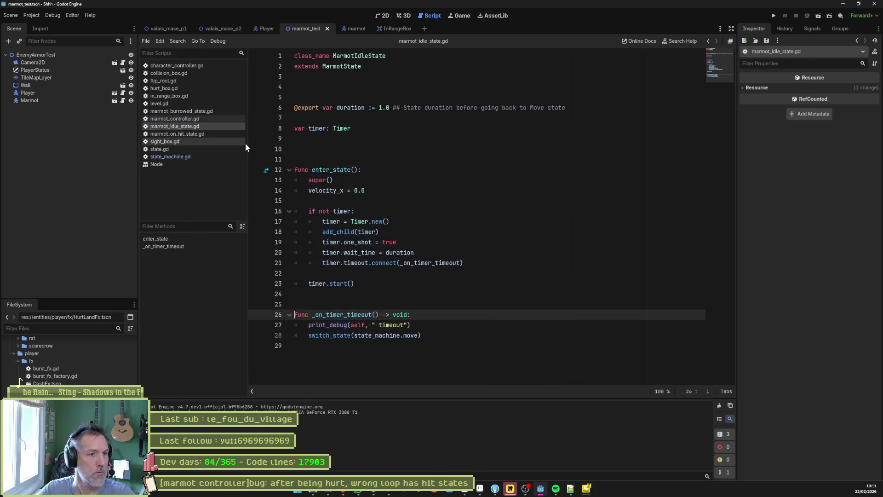
left_click(442, 321)
key("ctrl+shift+k")
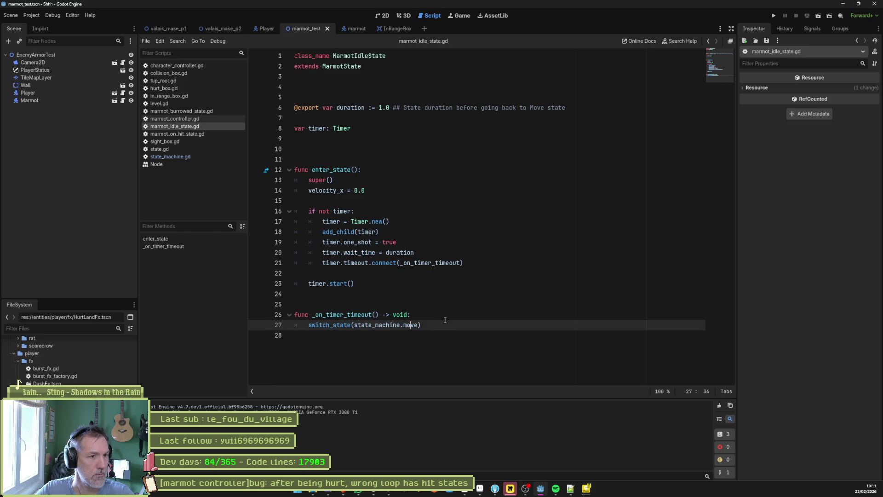
key("alt+Tab")
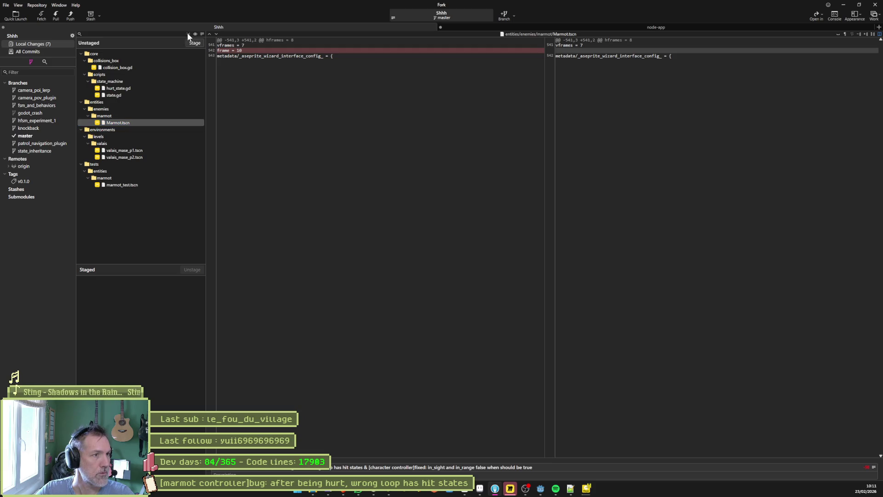
- Stage all seven files, commit them, and push master to origin
left_click(194, 43)
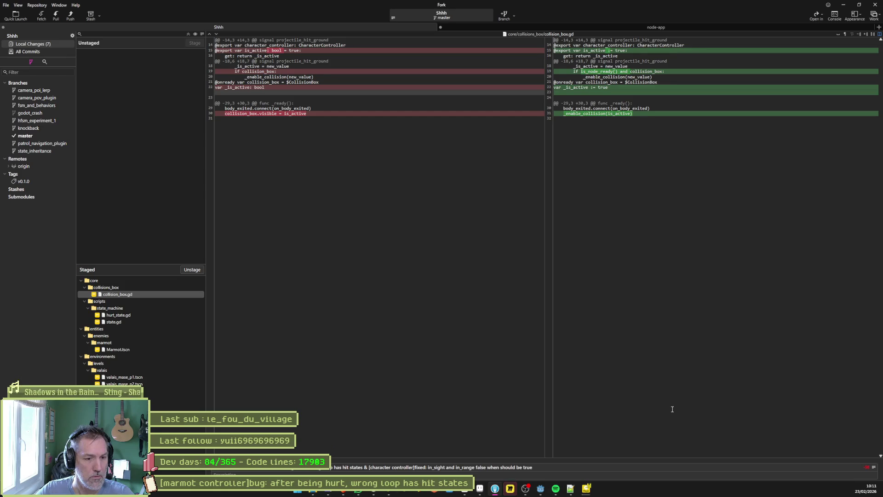
key("ctrl+Return")
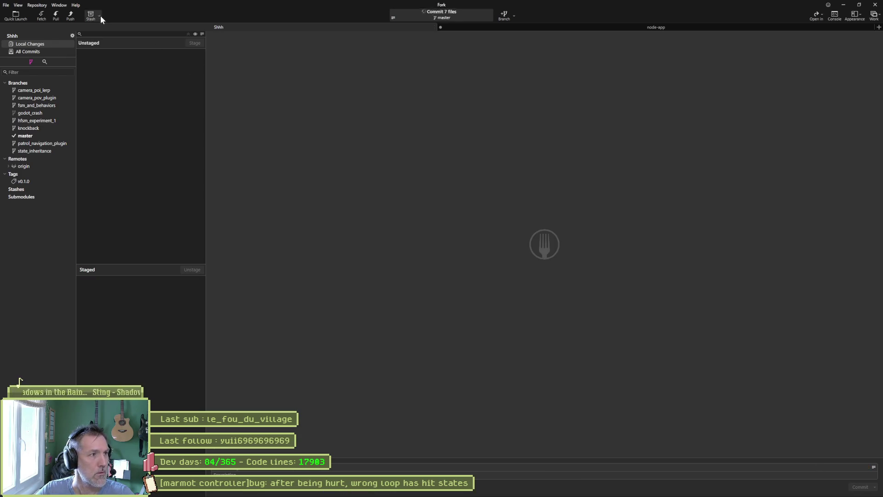
left_click(72, 17)
left_click(487, 271)
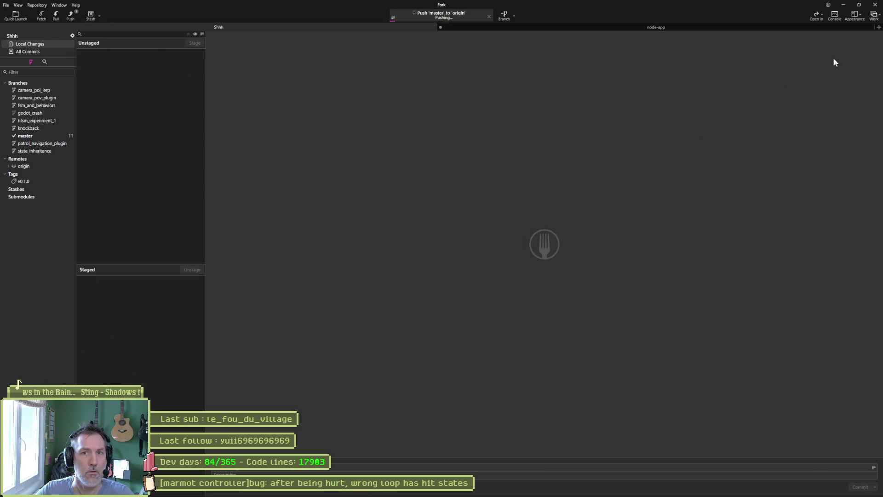
- Bring up Asana and open the in_sight and in_range bug task
left_click(845, 8)
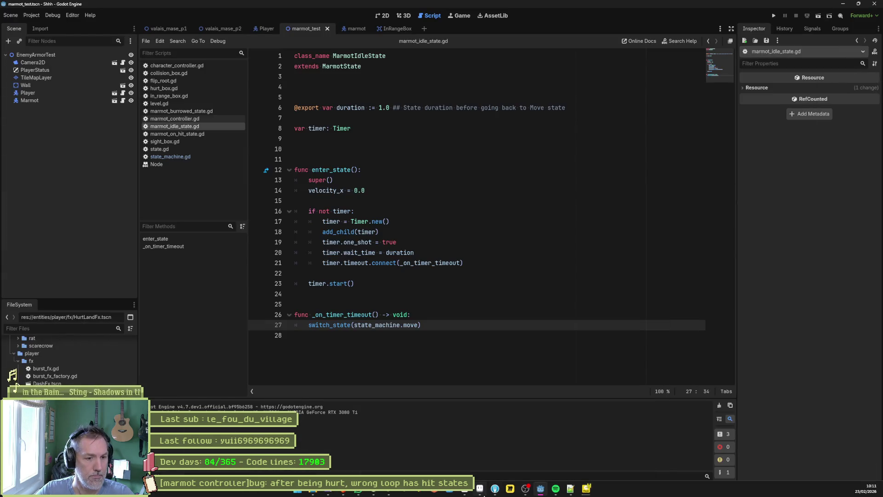
left_click(466, 491)
left_click(325, 118)
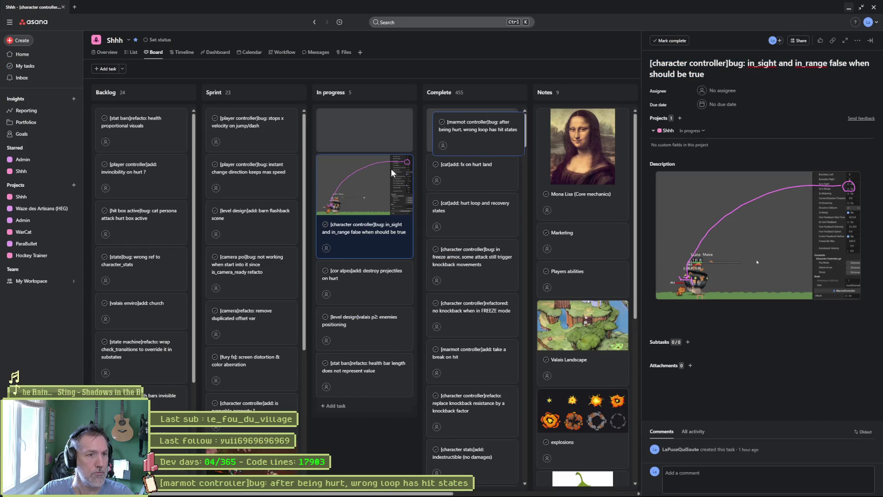
- Drag the in_sight/in_range bug card from In progress into Complete
left_click_drag(409, 132, 474, 138)
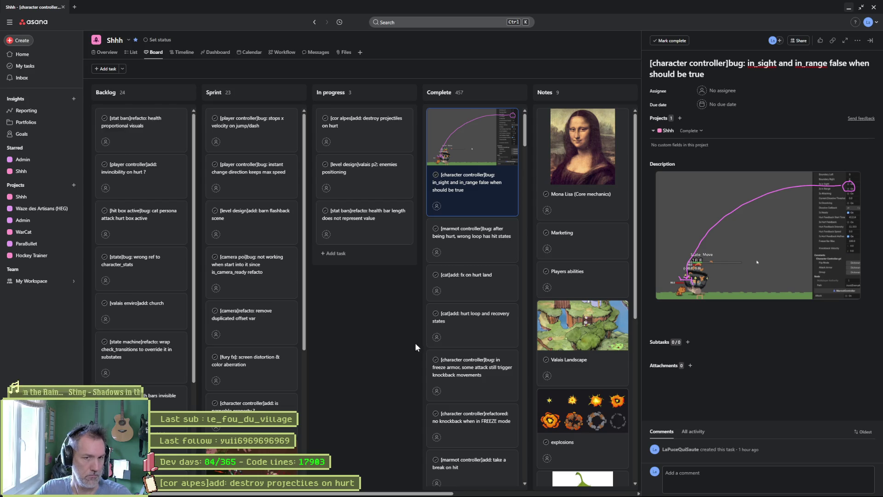
left_click(851, 9)
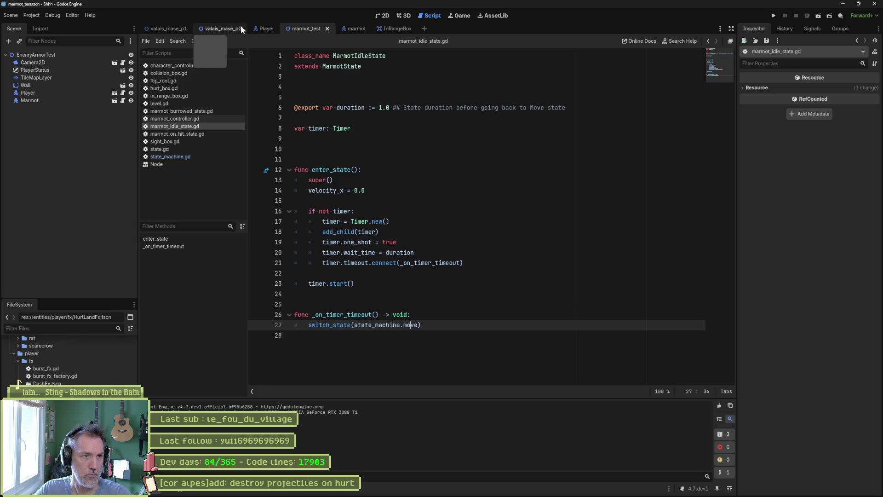
- Switch to the valais_mase_p2 level in 2D view and do a quick test run
left_click(218, 27)
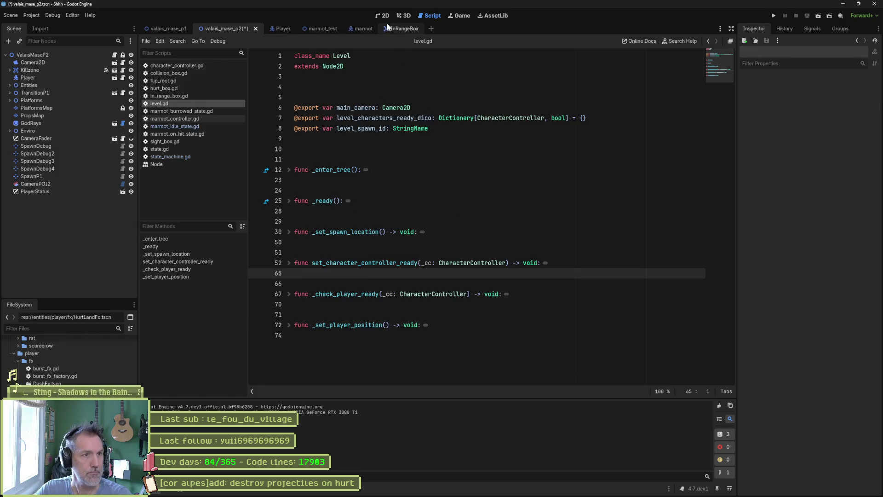
left_click(382, 16)
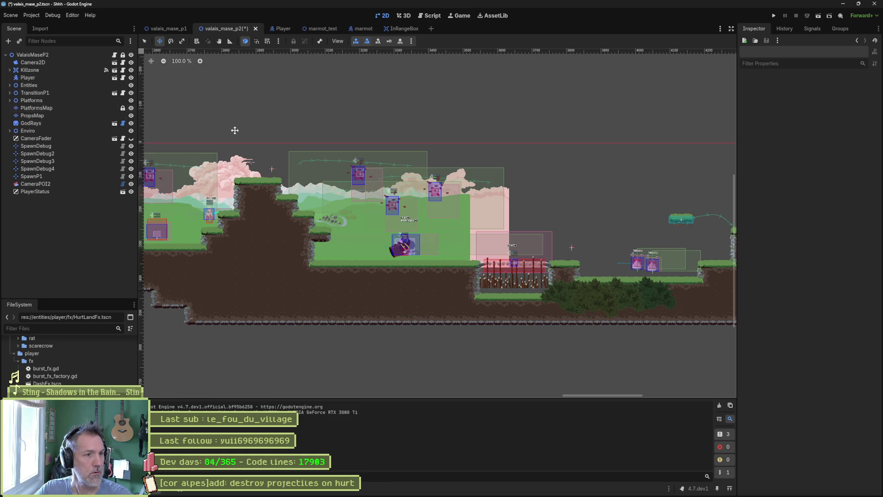
left_click(42, 55)
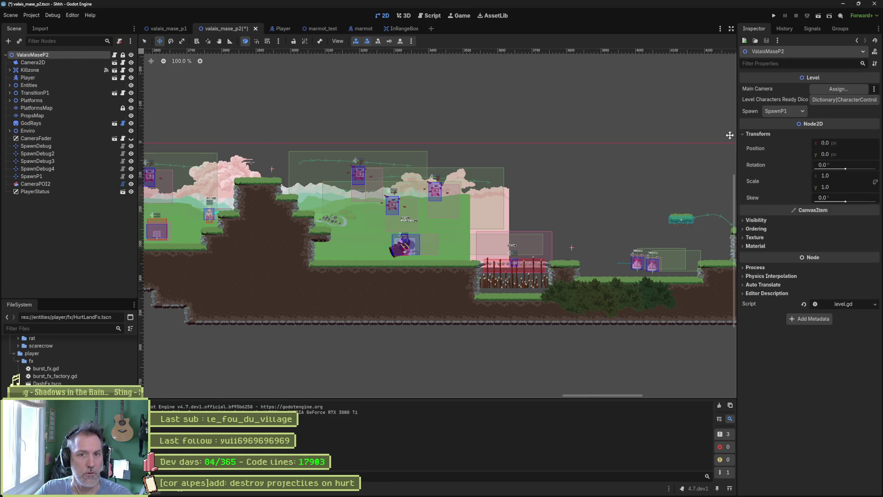
key("F5")
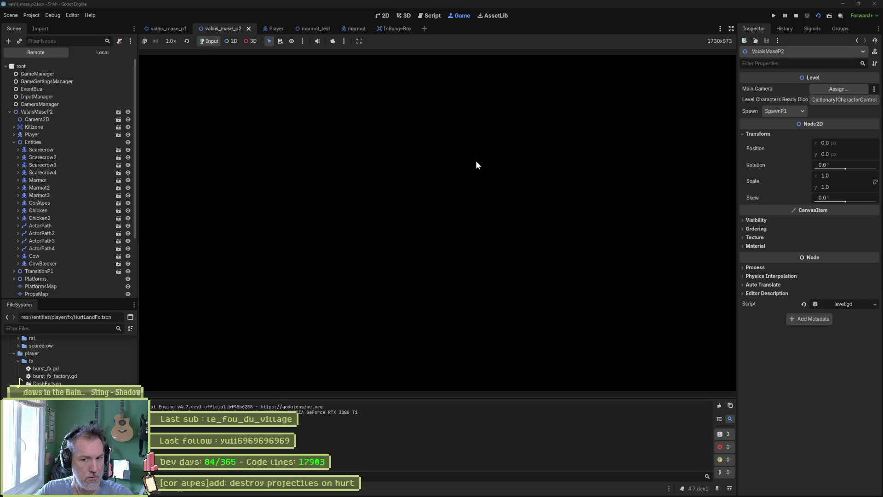
key("F8")
- Turn off Show at Runtime on CameraPOI2 and playtest the level again
scroll(195, 186, "down", 3)
left_click(73, 184)
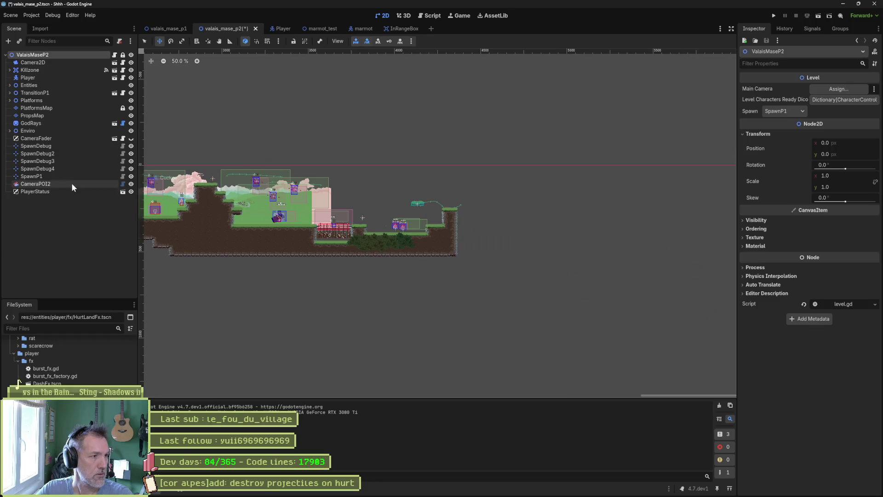
left_click(815, 123)
key("F6")
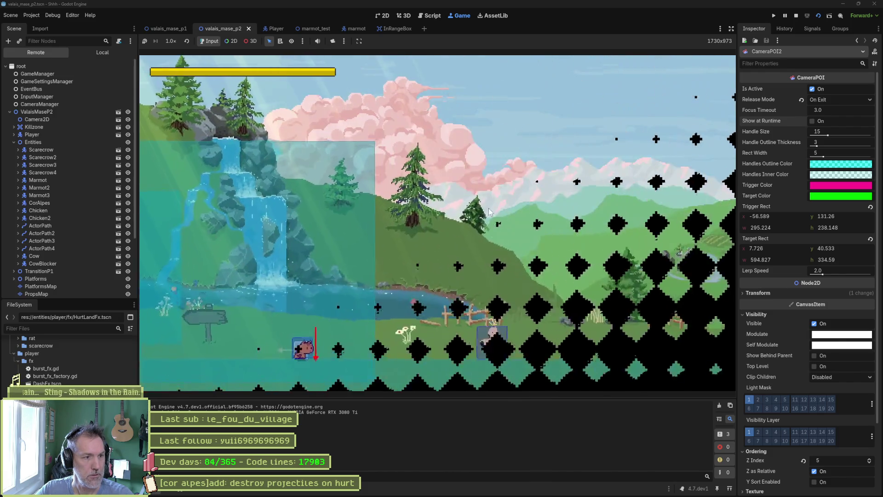
key("F8")
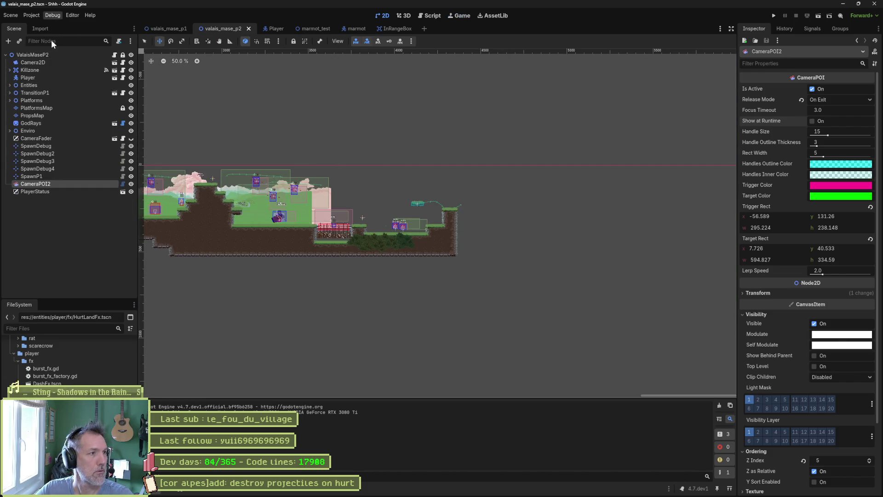
- Turn on Visible Collision Shapes in the Debug menu and run the current scene with F6
left_click(52, 15)
left_click(54, 45)
key("F6")
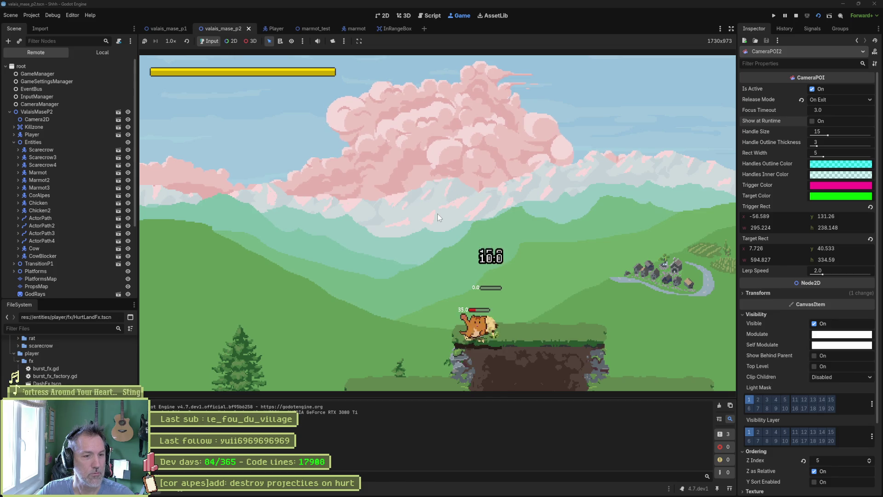
- Walk the cat right off the ledge and jump it onto the lower platform toward the marmot
key("Right")
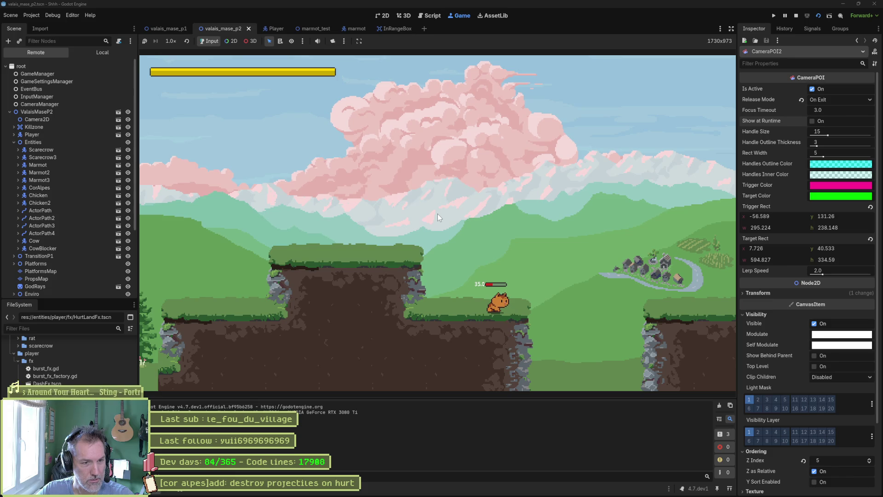
key("space")
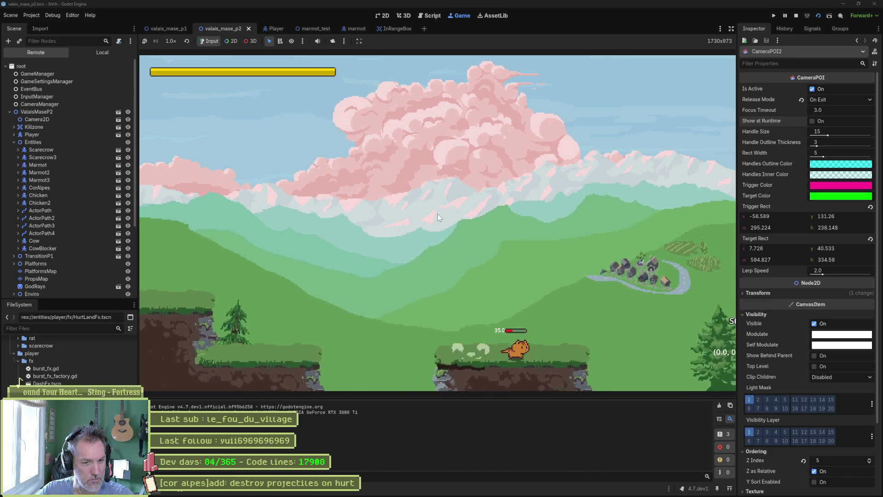
key("Right")
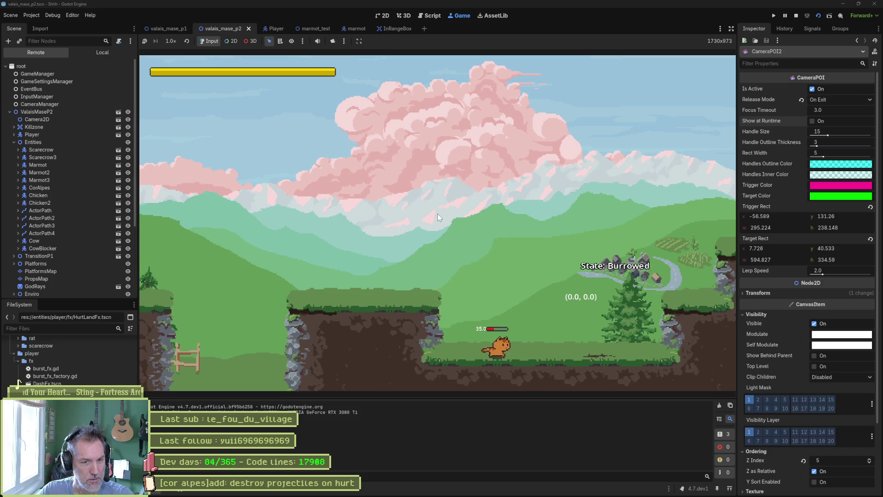
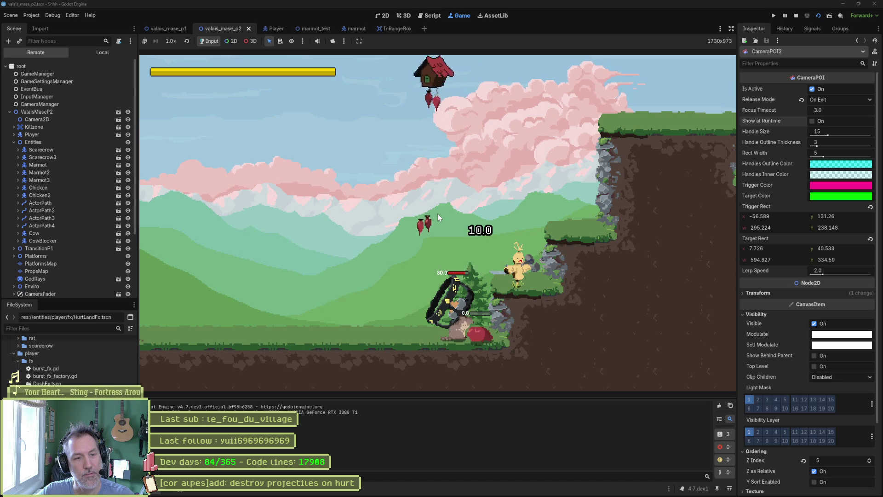
- Stop the running game and pan and zoom around the Valais level
key("F8")
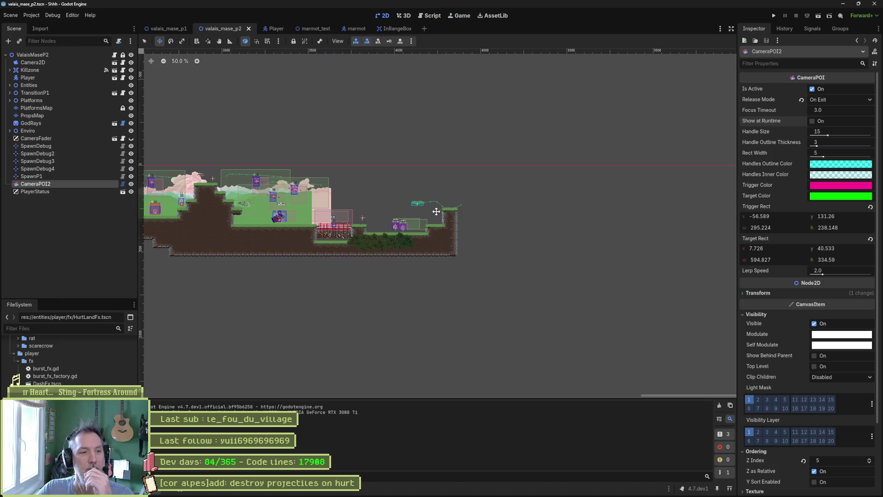
scroll(460, 219, "left", 5)
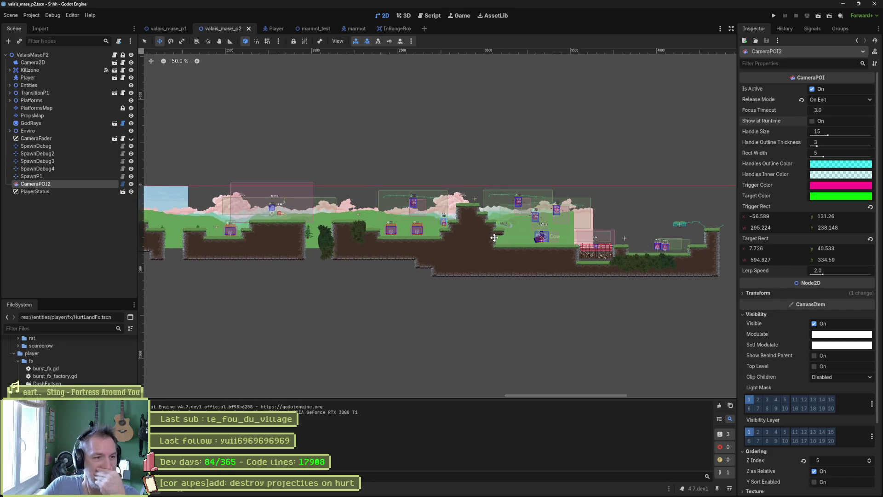
scroll(385, 219, "up", 4)
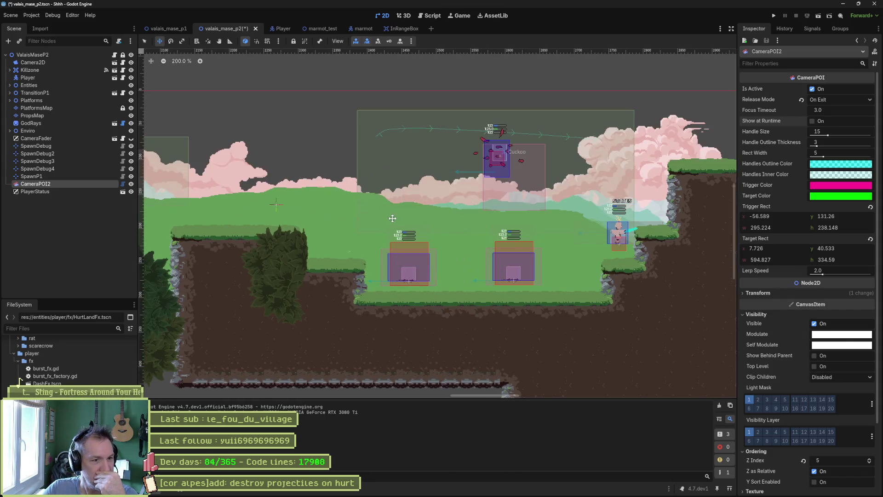
scroll(405, 224, "left", 6)
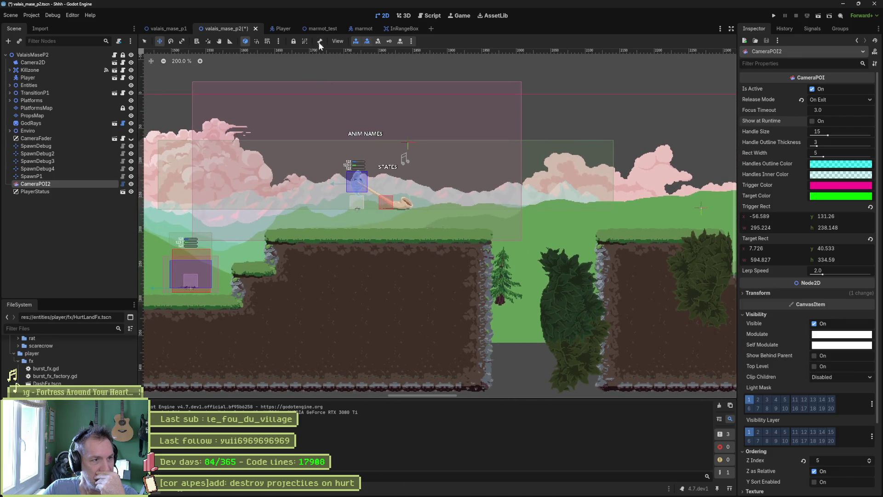
- Open the marmot_test scene, then bring the Asana task board forward
left_click(321, 29)
mouse_move(461, 495)
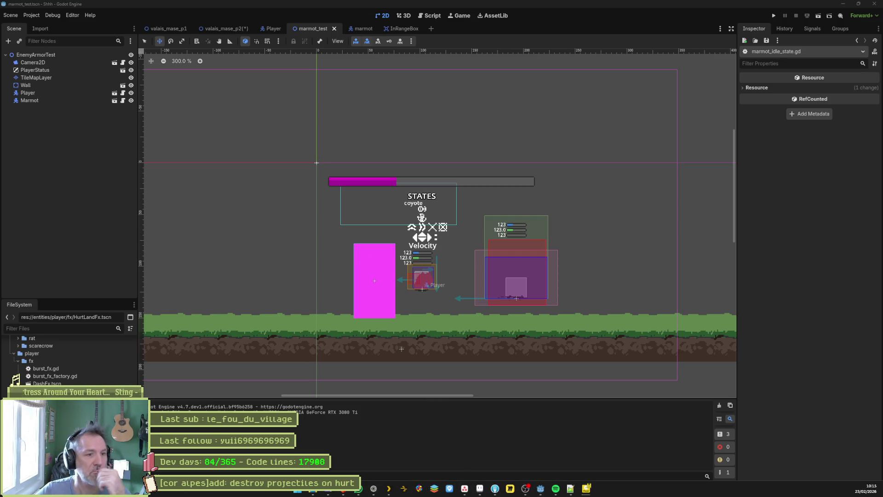
left_click(466, 489)
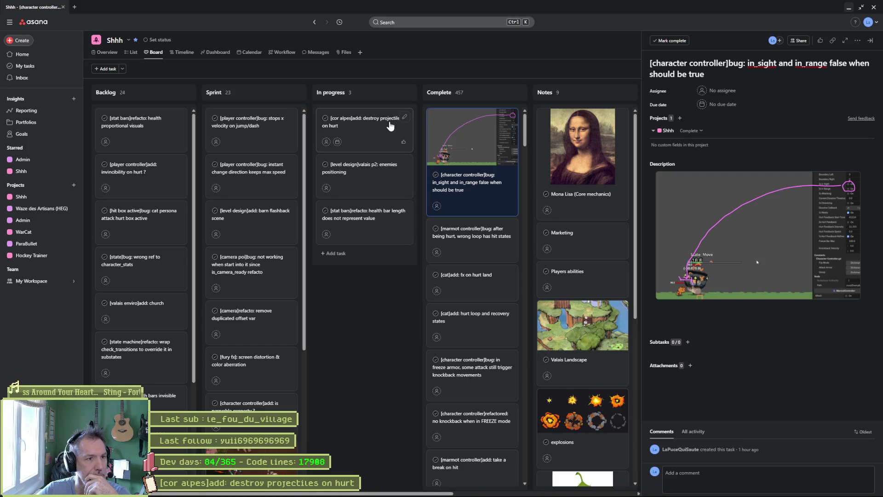
- Create '[marmot controller]bug: cat is hit loop against walls' at the top of In progress
left_click(336, 254)
left_click(706, 62)
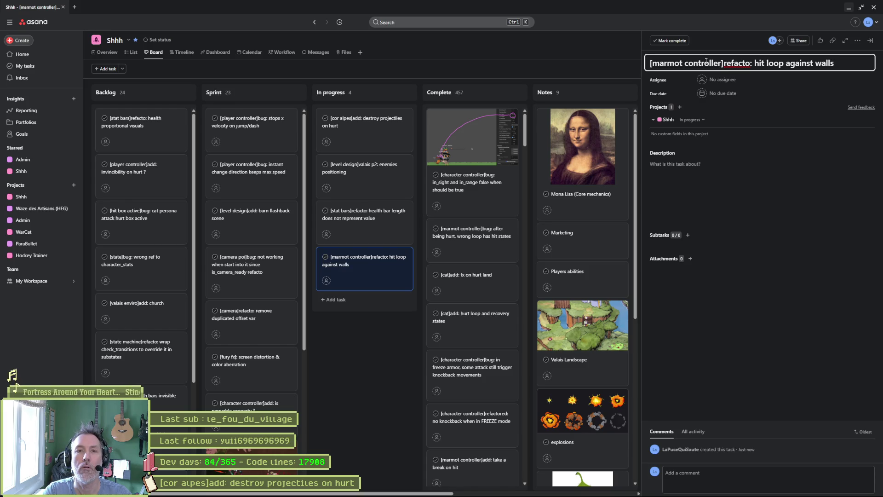
type("cat is")
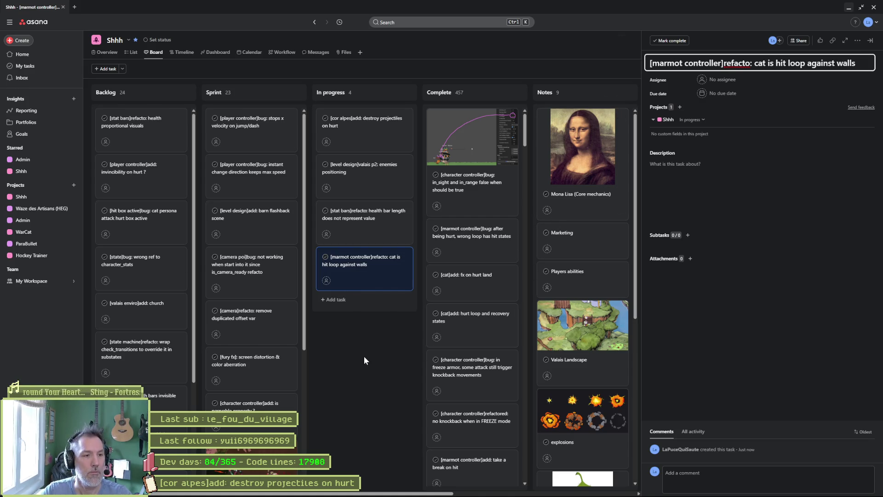
key("Escape")
key("ctrl+shift+Up")
key("ctrl+shift+Up")
key("ctrl+shift+Up")
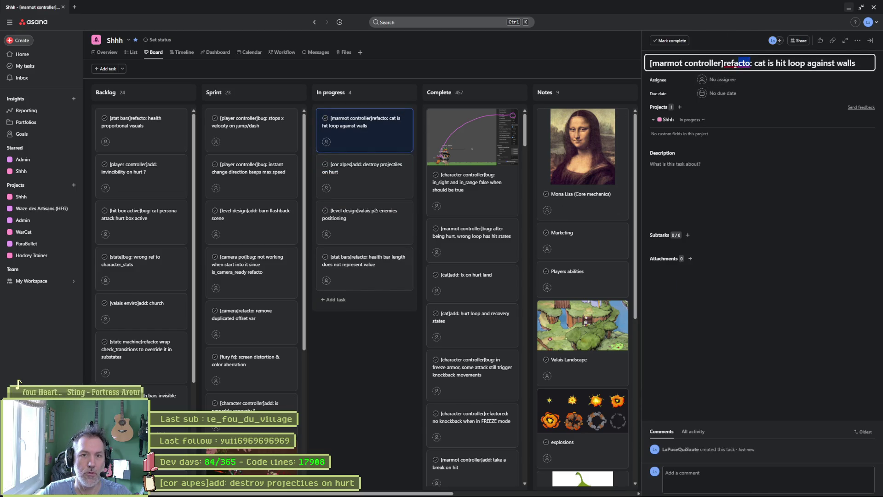
type("bug")
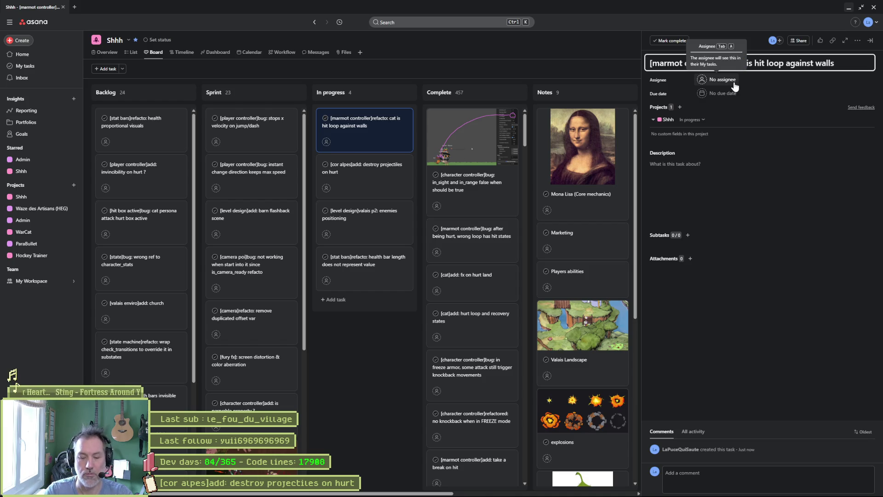
key("Escape")
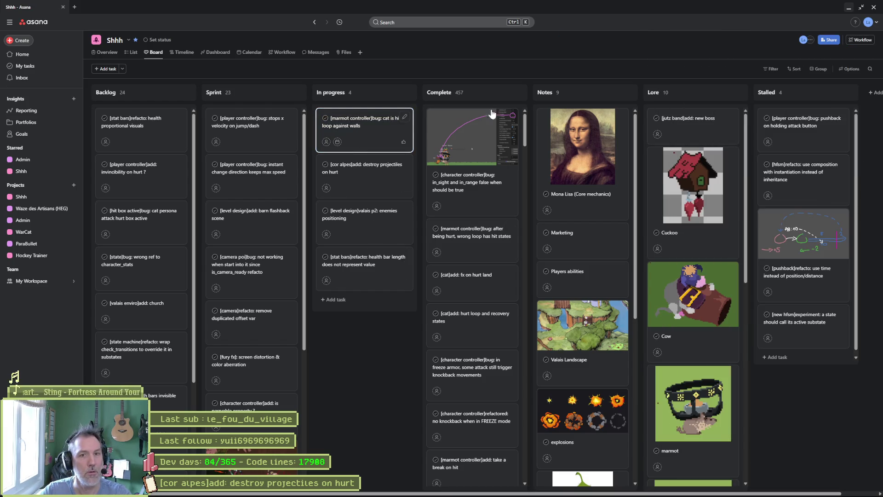
key("alt+Tab")
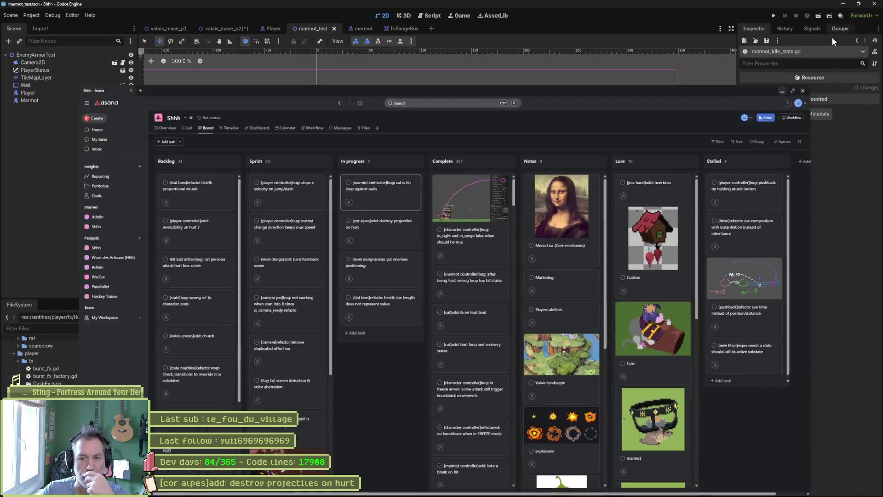
- Set the Marmot's Knockback Multiplier to 1.0 in the Inspector
mouse_move(798, 78)
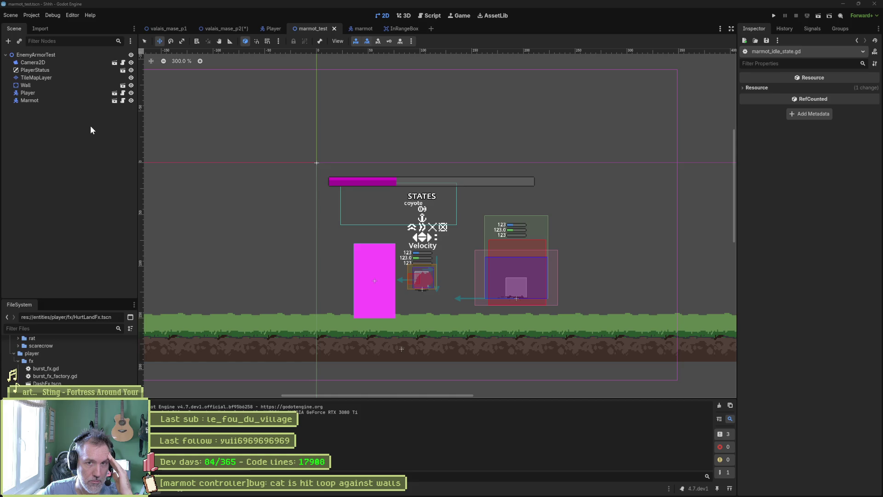
left_click(516, 297)
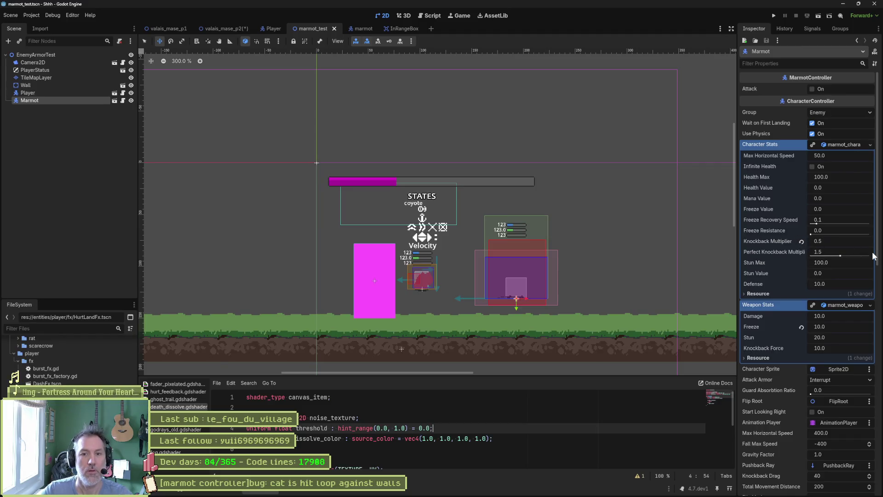
left_click(849, 241)
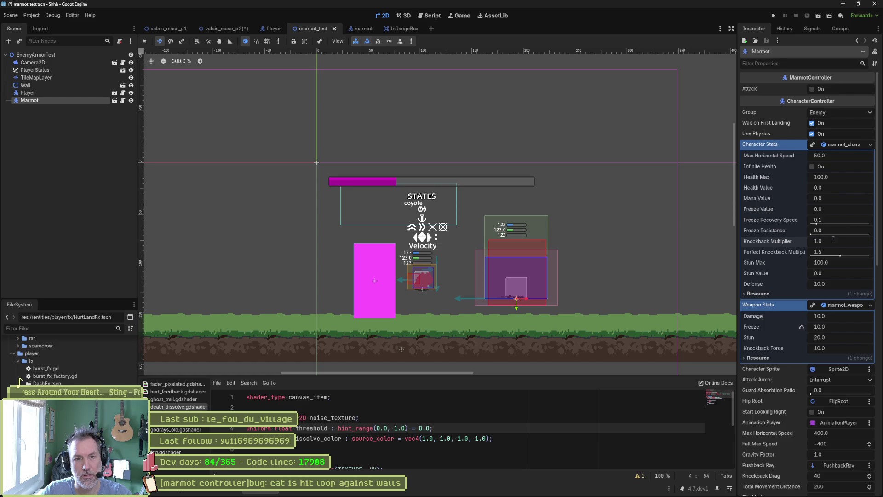
- Playtest by walking the cat into the marmot, then stop the game
key("F5")
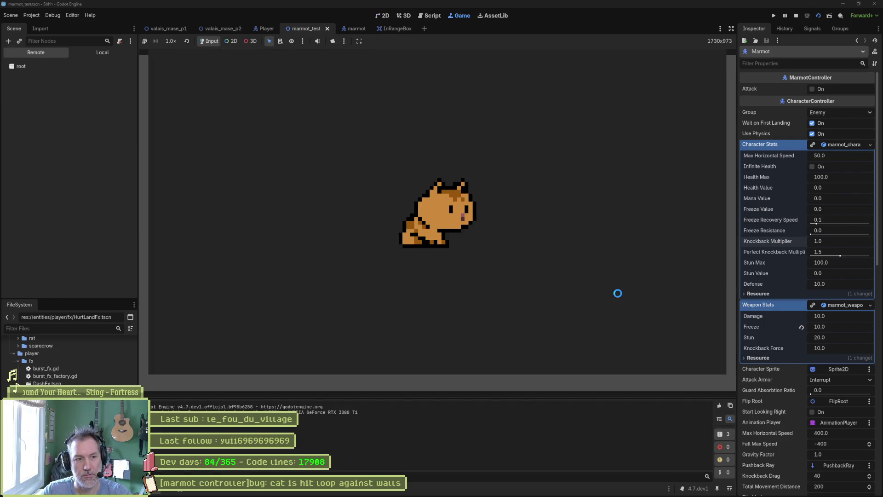
key("d")
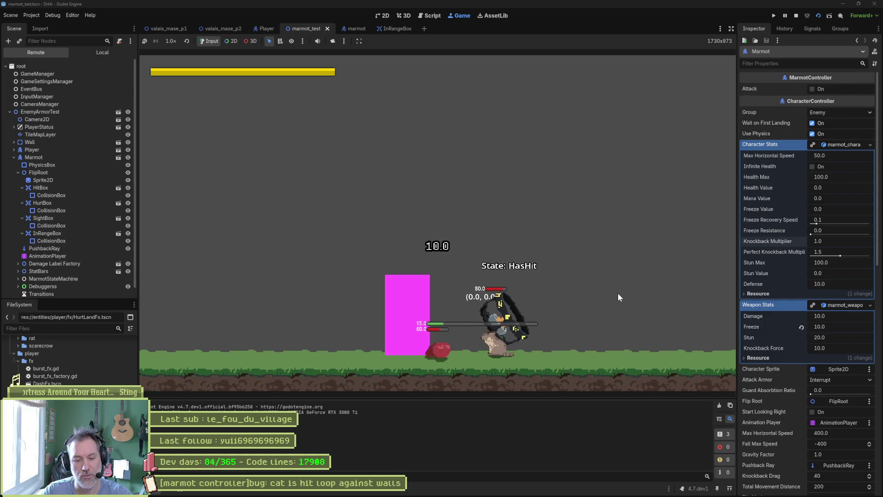
key("F8")
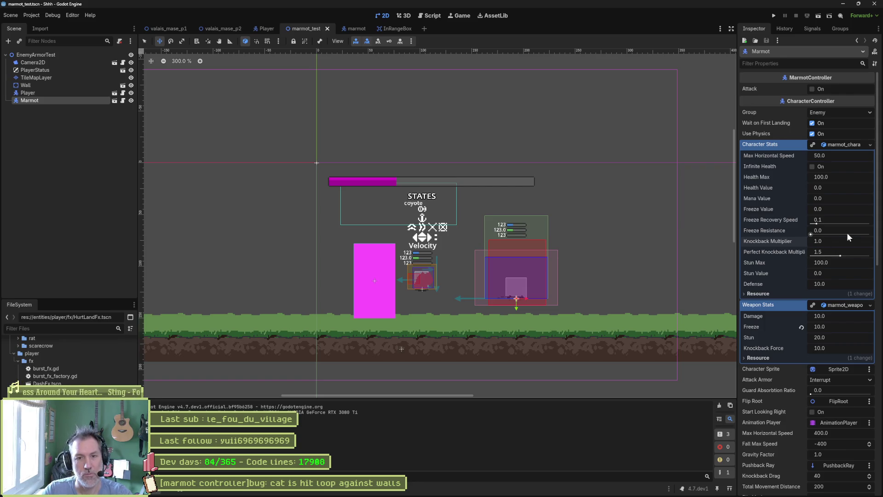
- Set Knockback Multiplier to 1.5 and playtest the cat walking into the marmot
type("1.5")
key("Return")
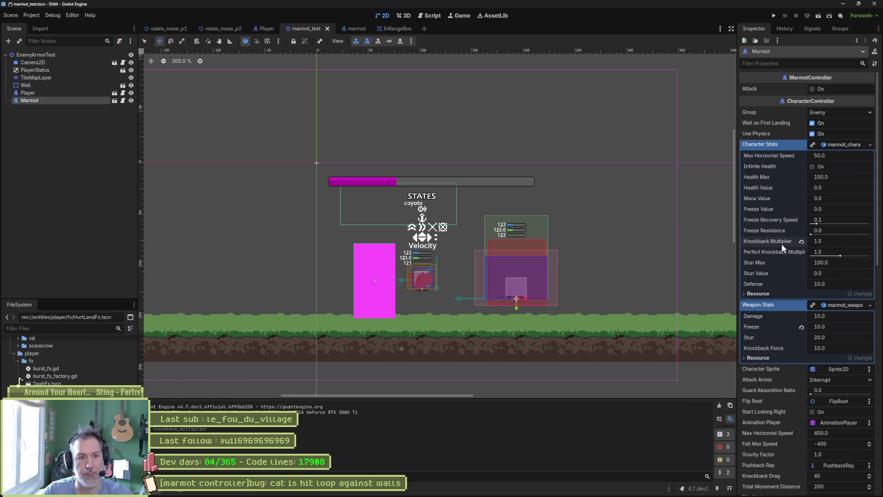
key("F6")
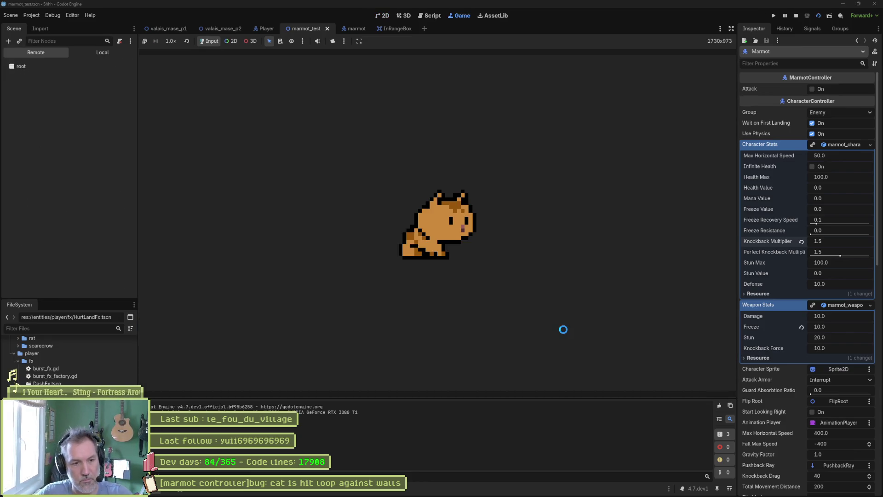
key("Right")
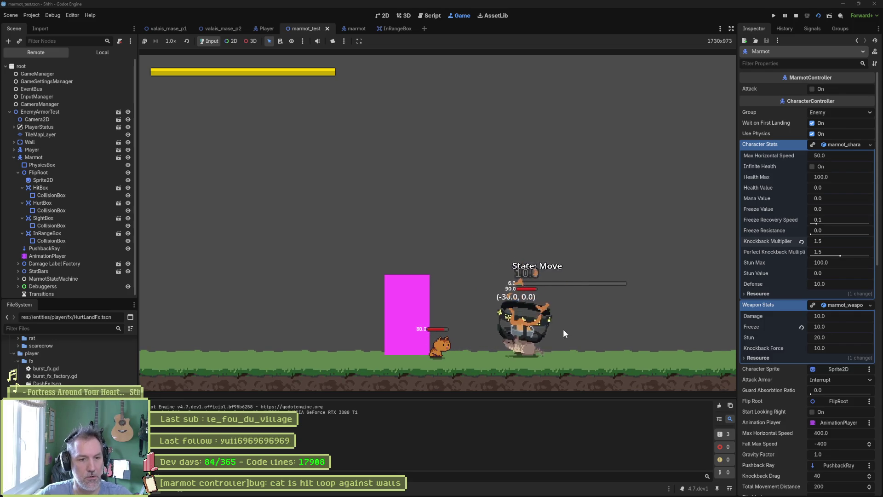
key("F8")
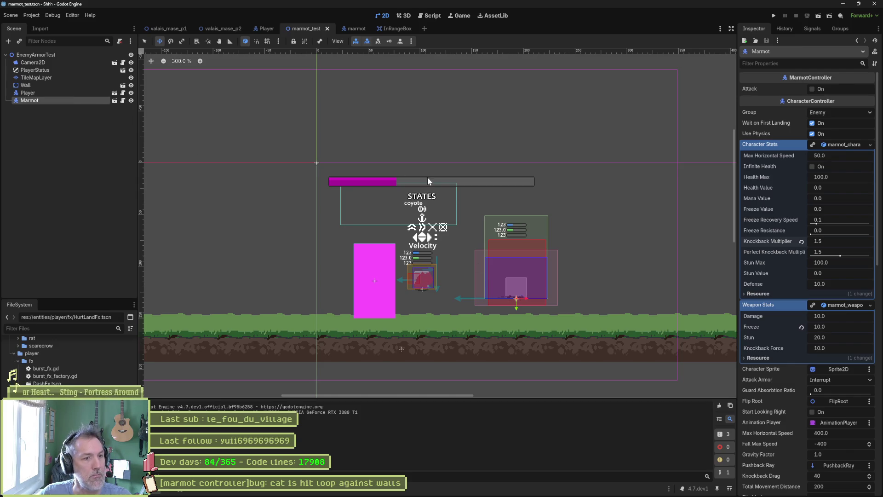
- Rerun the hit test once more and stop, then switch to Aseprite
key("F6")
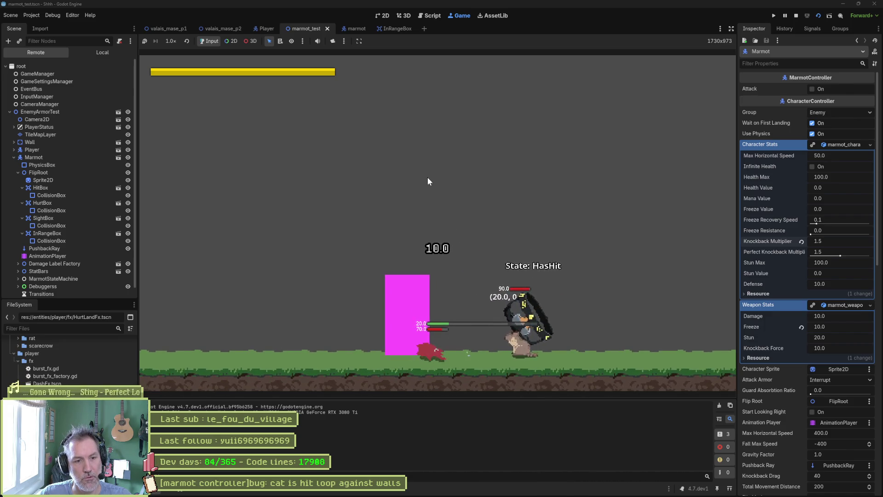
key("F8")
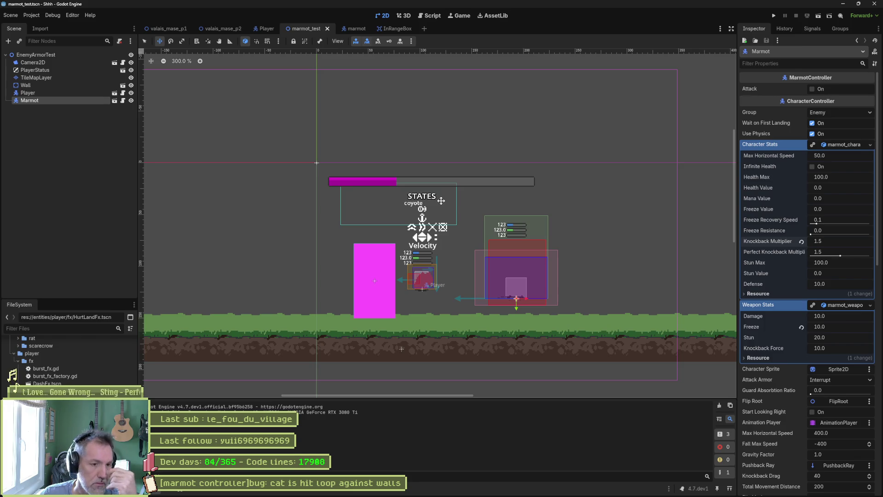
key("alt+Tab")
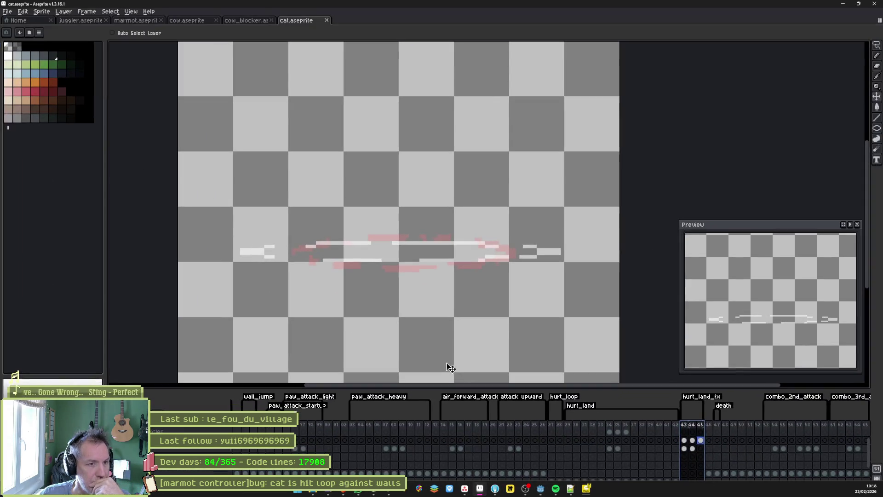
- In marmot.aseprite's has_hit animation, insert a new frame after frame 54
left_click(138, 21)
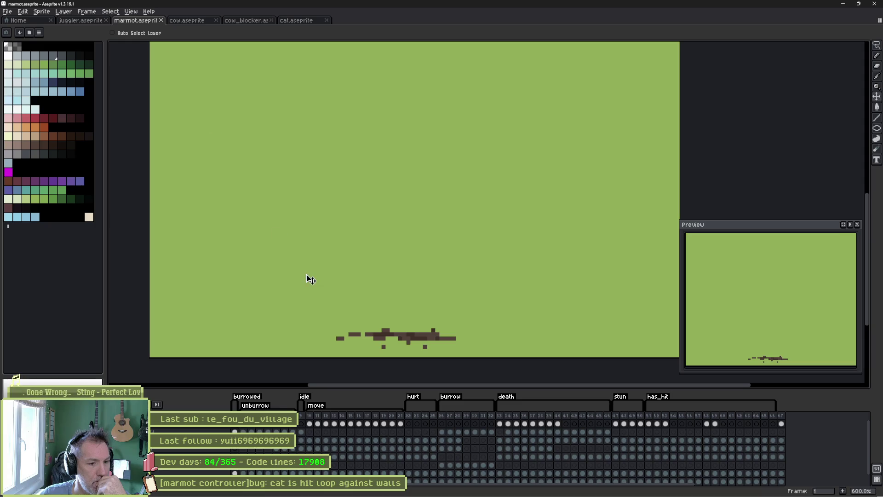
mouse_move(648, 416)
left_mouse_down()
mouse_move(699, 416)
mouse_move(660, 416)
mouse_move(670, 421)
left_mouse_up()
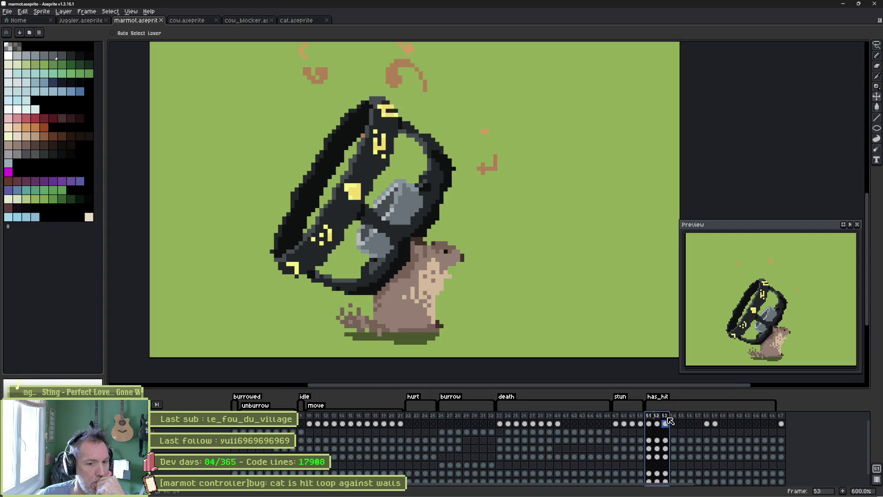
left_click(667, 418)
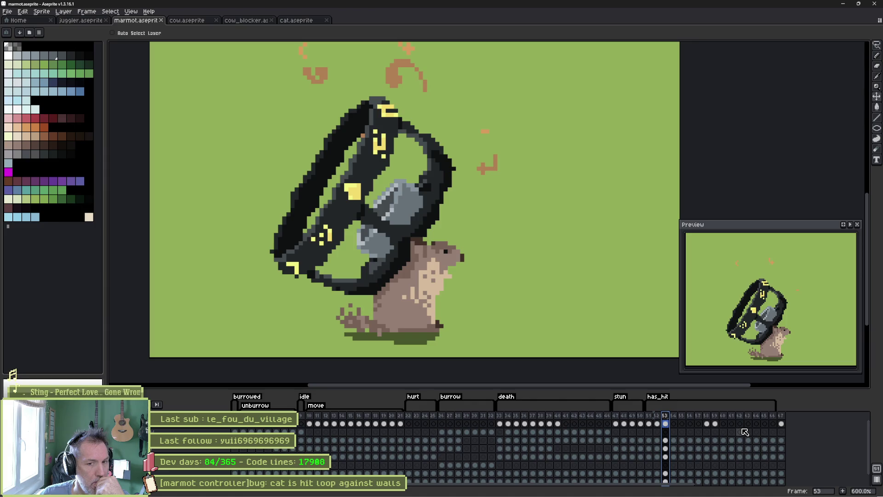
left_click(675, 416)
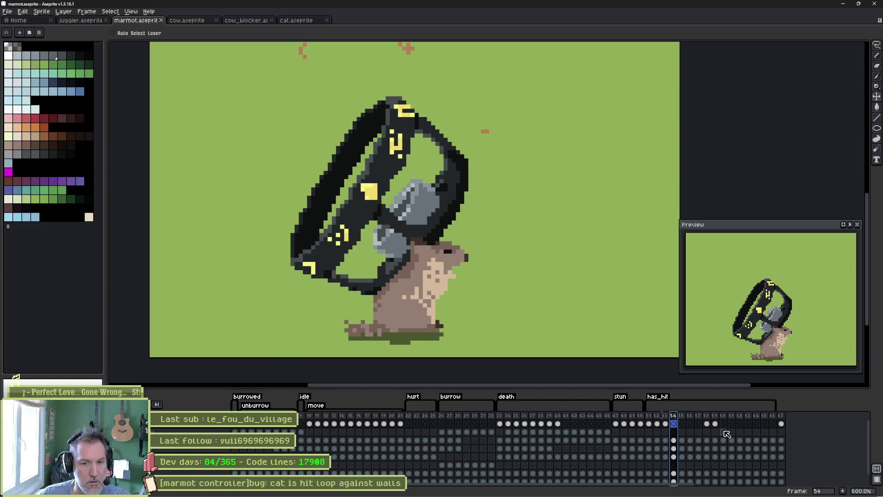
key("alt+n")
key("alt+n")
key("alt+n")
- Delete frames 64–66, save the sprite, and return to Godot
left_click_drag(757, 417, 774, 418)
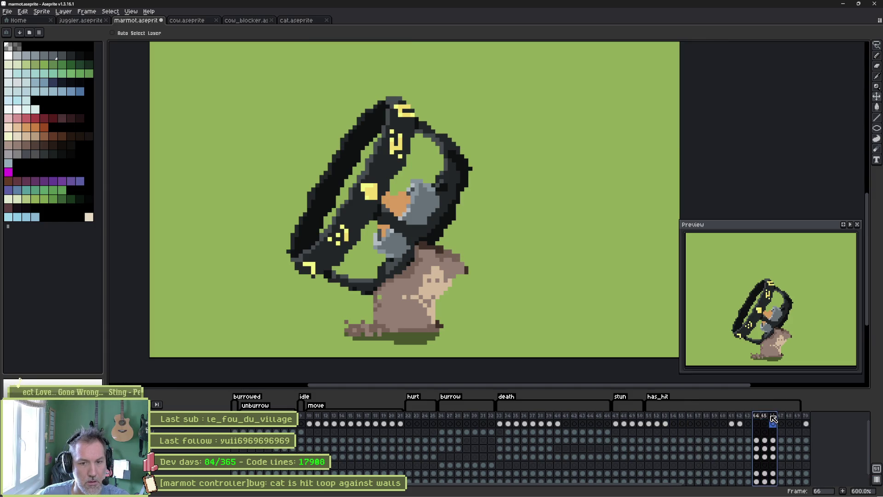
key("alt+c")
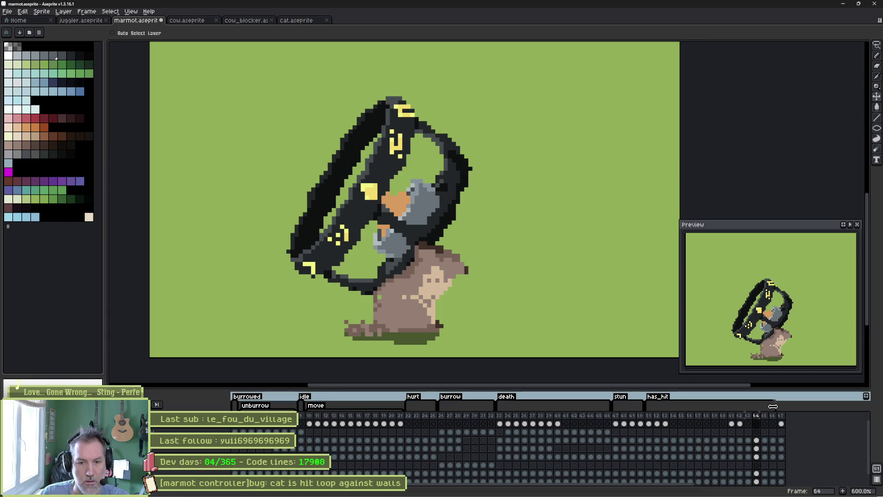
key("ctrl+s")
mouse_move(571, 493)
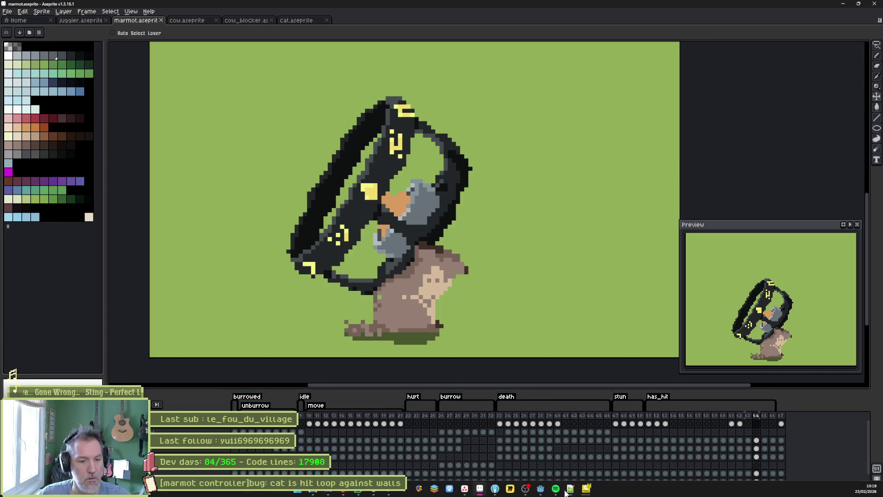
left_click(527, 489)
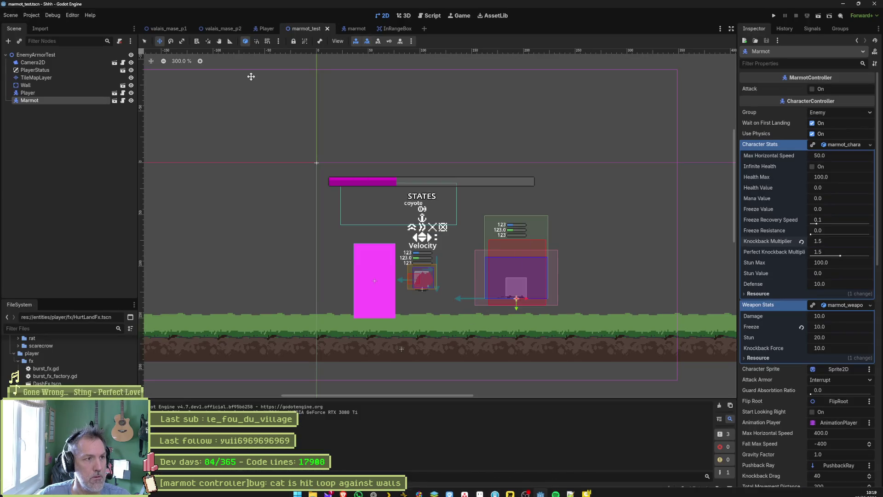
- Reimport the Aseprite sprite on the marmot scene's Sprite2D node
left_click(338, 29)
left_click(77, 76)
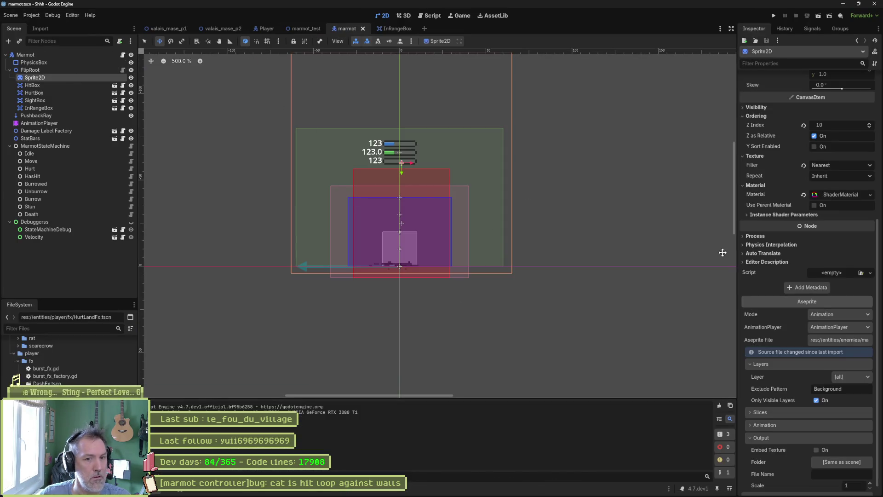
left_click(801, 487)
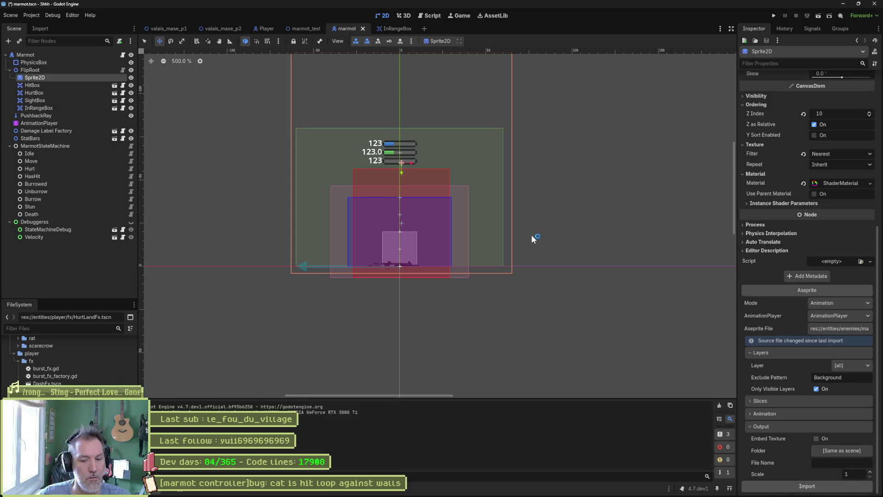
- Playtest marmot_test with the cat moving toward the marmot, then stop
left_click(306, 29)
key("F6")
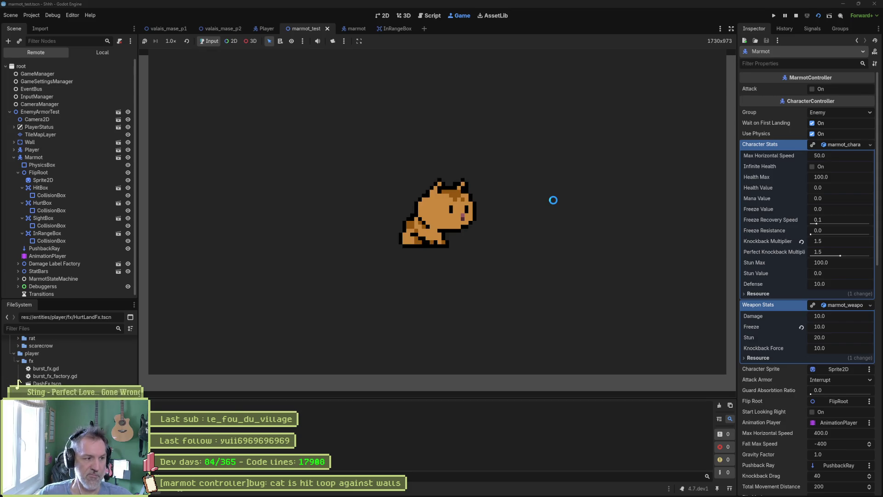
key("Right")
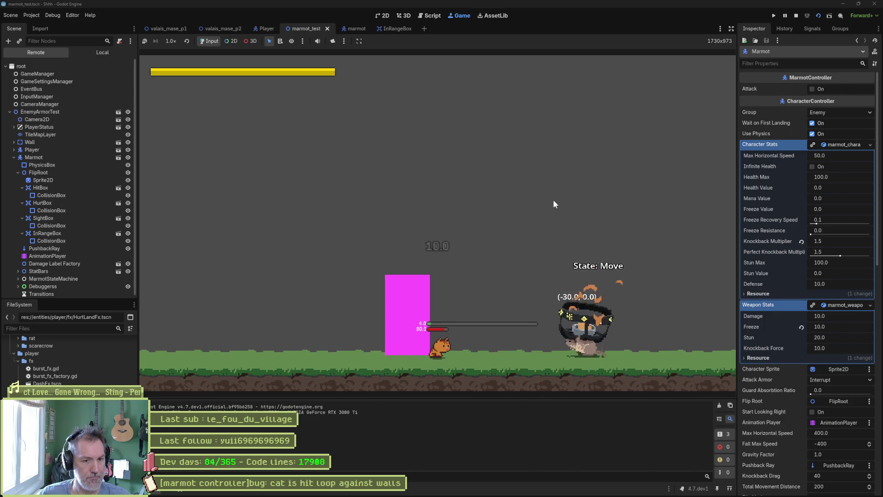
key("F8")
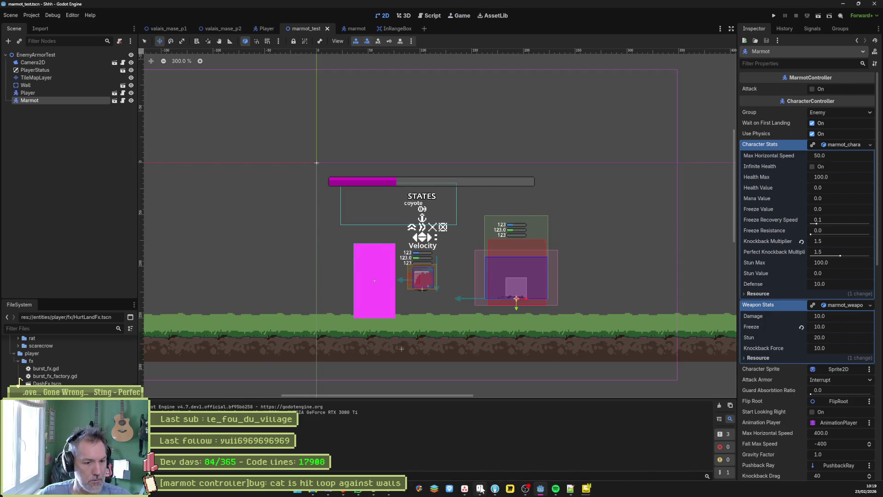
key("alt+Tab")
- On frame 56, move the marmot's eye pixel one pixel right on the marmot layer
left_click(685, 415)
left_click(690, 415)
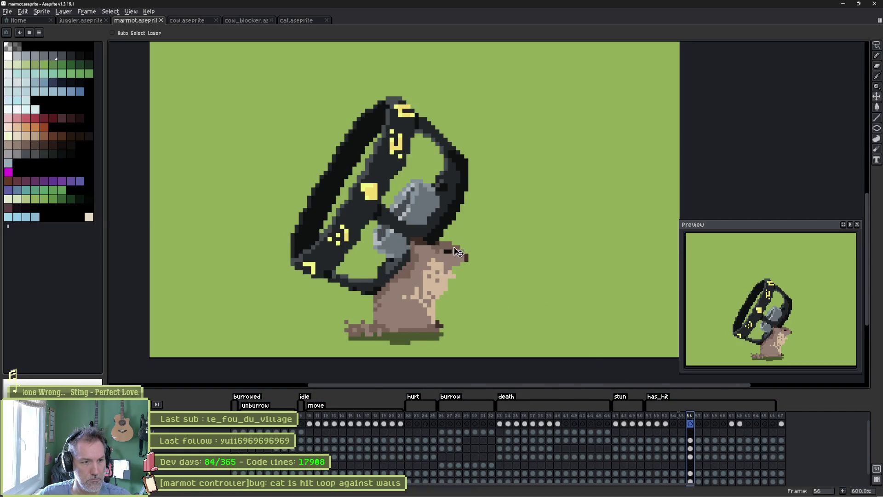
scroll(460, 252, "up", 3)
key("b")
left_click(453, 249, "alt")
left_click(437, 247)
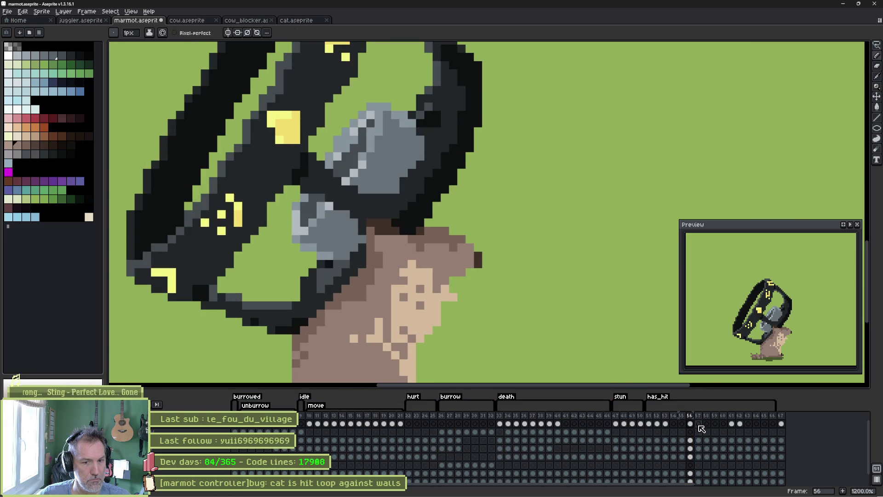
key("ctrl+z")
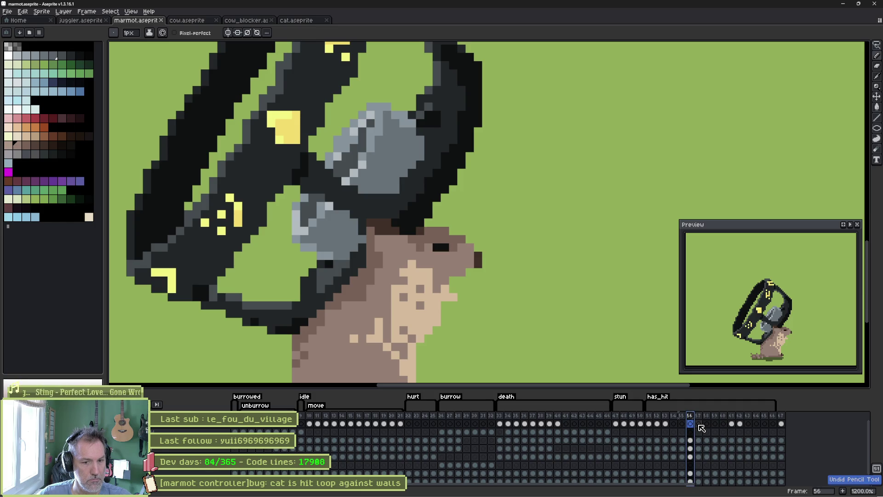
left_click(442, 249, "ctrl")
left_click(442, 249)
left_click_drag(442, 249, 450, 249)
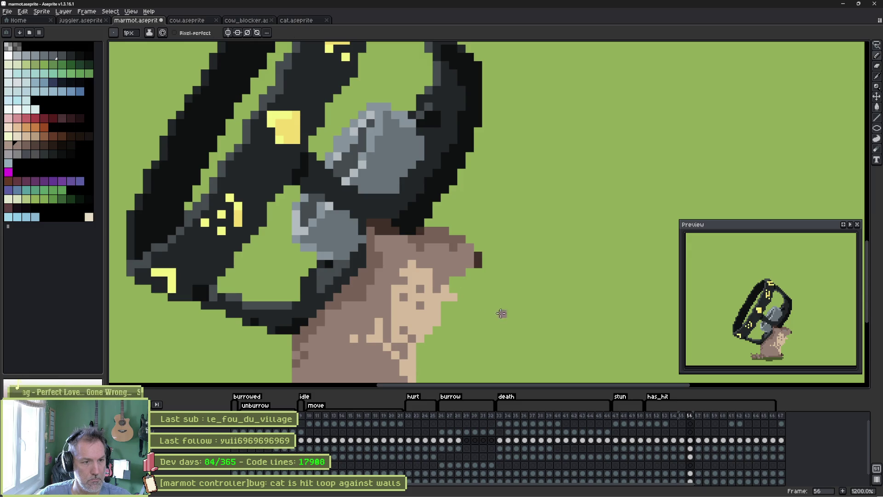
- Review frames 57–59 against frame 56 and save marmot.aseprite
left_click(699, 441)
left_click_drag(707, 443, 716, 443)
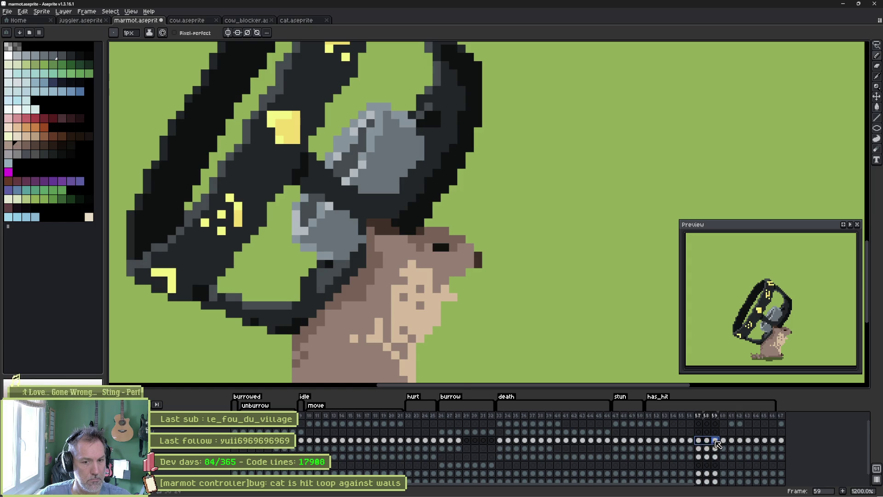
left_click(715, 441)
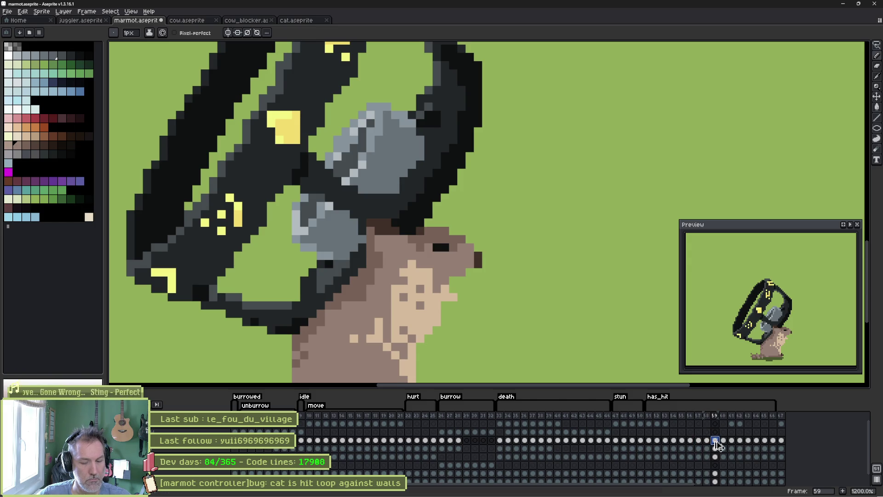
left_click(699, 442)
key("Left")
left_click_drag(693, 416, 735, 422)
key("ctrl+s")
- In Godot, reimport the edited marmot sprite and reopen marmot_test
key("alt+Tab")
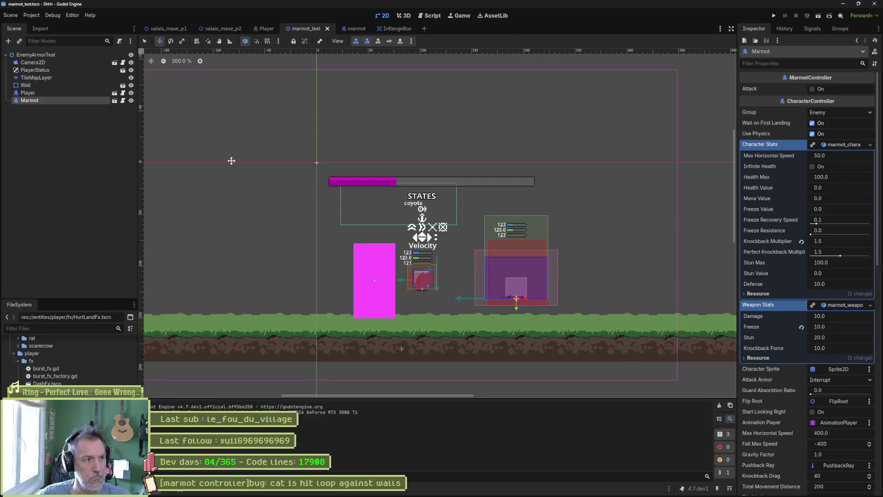
left_click(348, 29)
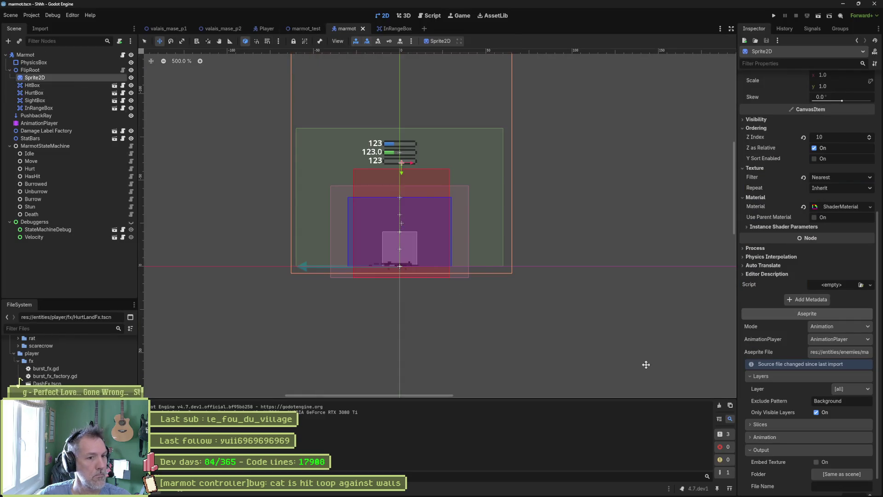
scroll(808, 437, "down", 2)
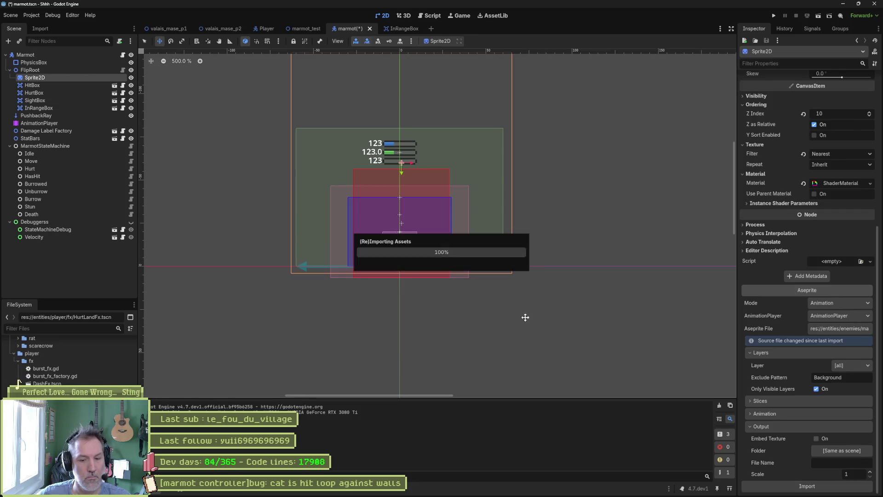
left_click(306, 28)
- Playtest the hit animation, then select frames 55–57 back in Aseprite
key("F6")
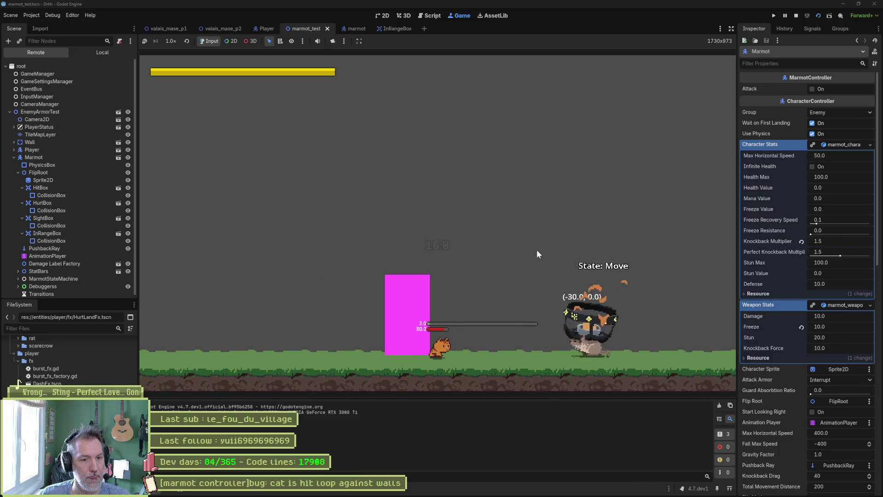
key("F8")
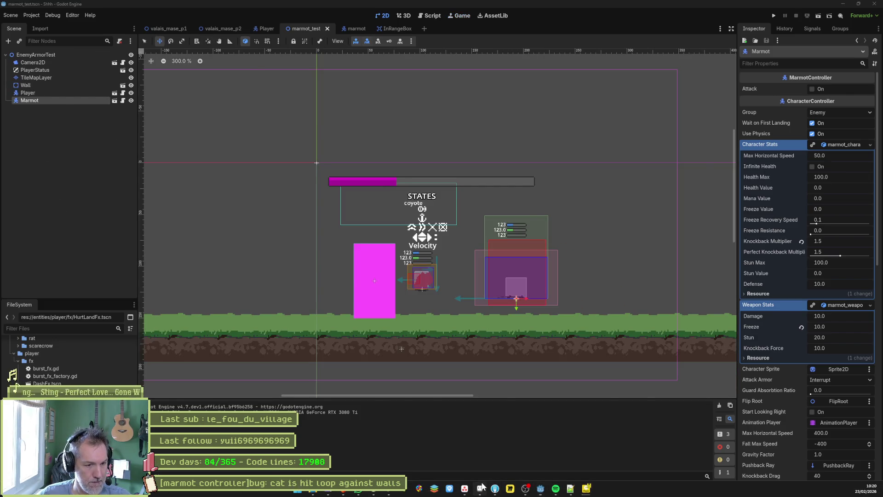
left_click(481, 487)
left_click_drag(682, 416, 695, 419)
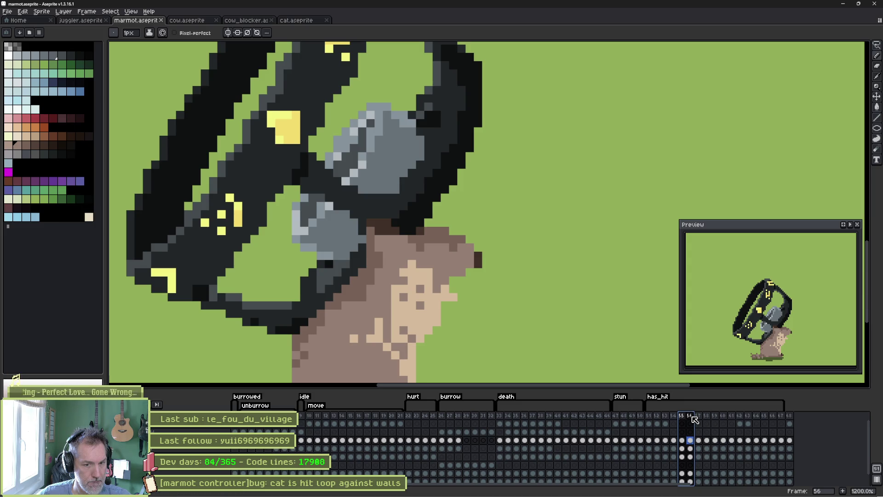
- Step through has_hit frames 56–60 in the timeline, then return to Godot
left_click(692, 418)
left_click(698, 416)
mouse_move(708, 417)
left_mouse_down()
mouse_move(722, 417)
mouse_move(727, 443)
left_mouse_up()
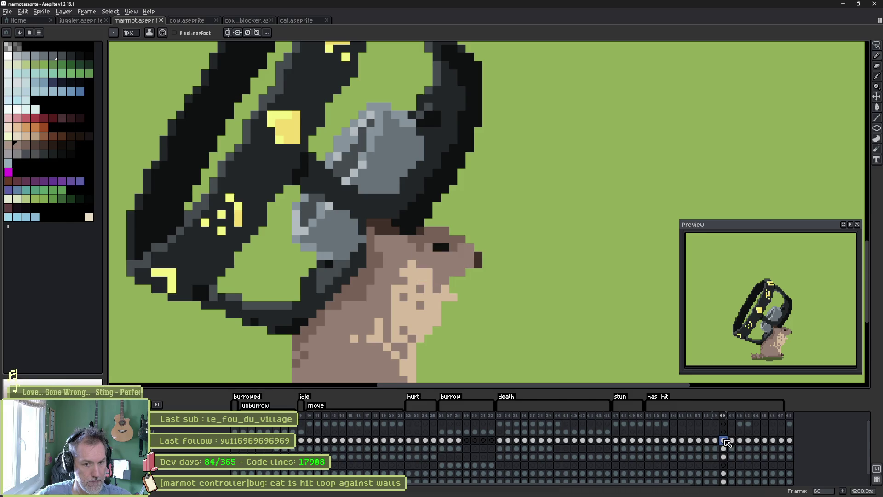
key("alt+Tab")
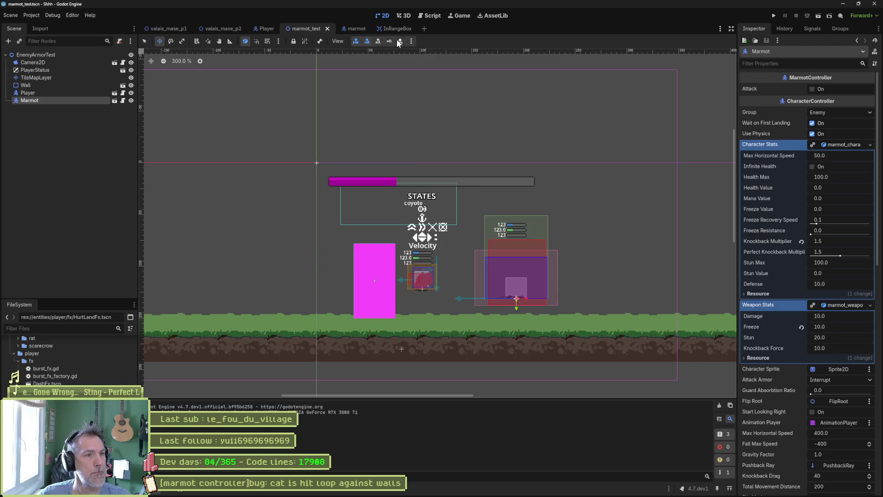
- Refresh the marmot sprite import and run marmot_test, moving the cat toward the marmot
left_click(355, 28)
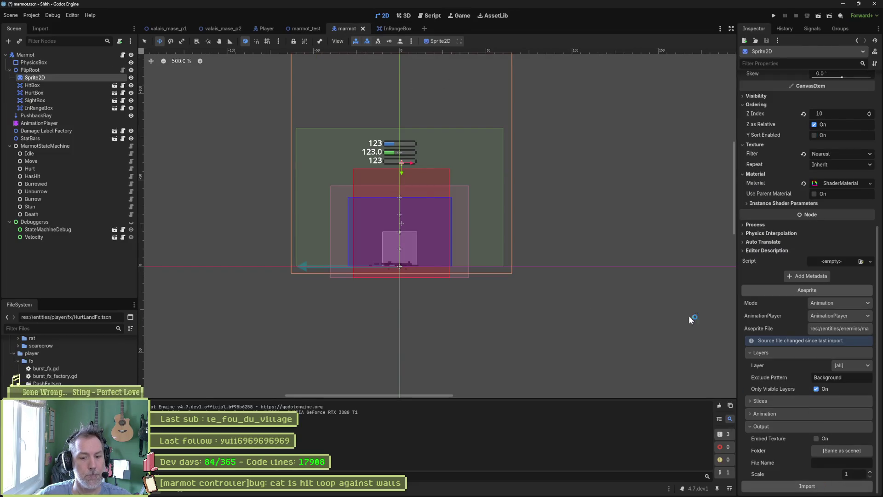
left_click(309, 28)
key("F6")
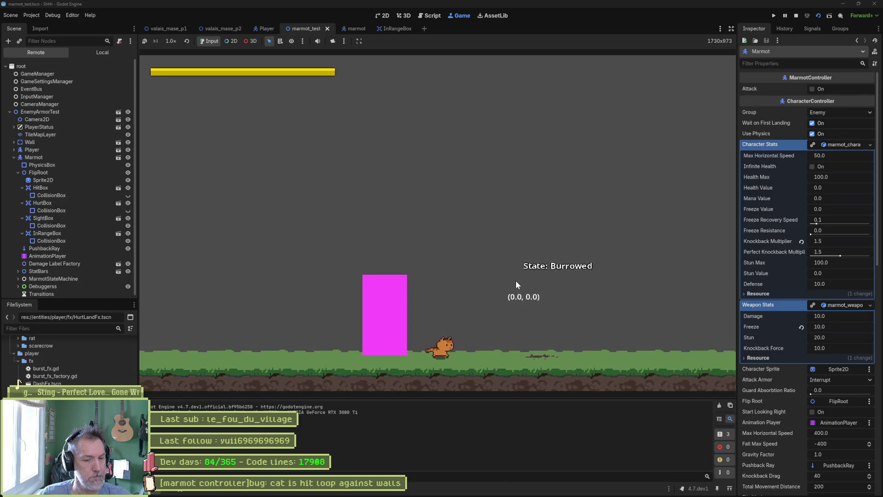
key("Right")
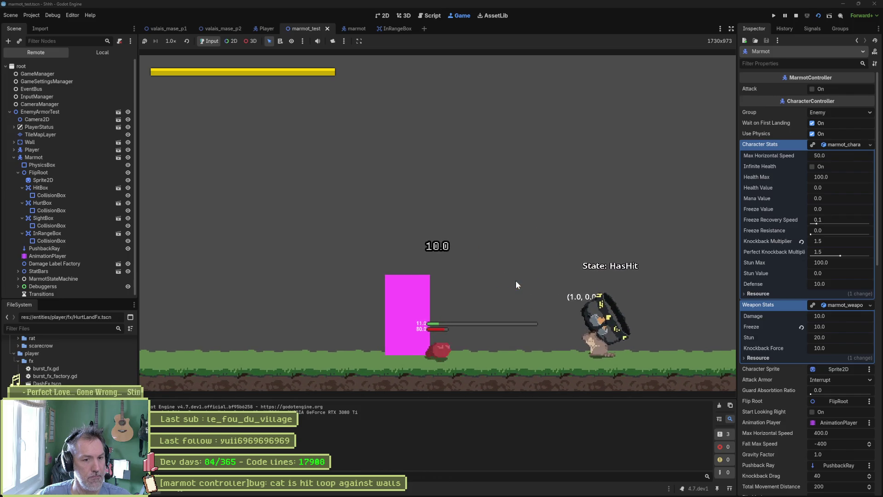
- Attack the marmot twice with the cat, stop, and reopen the marmot scene
key("Right")
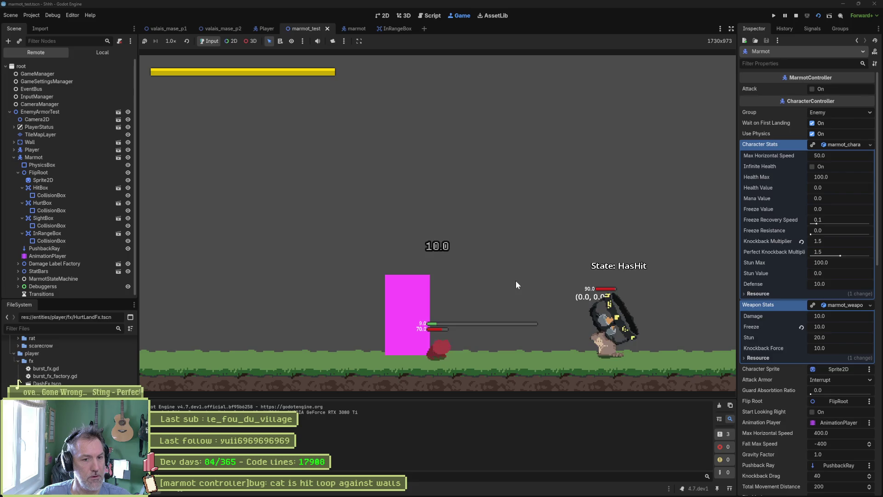
key("Right")
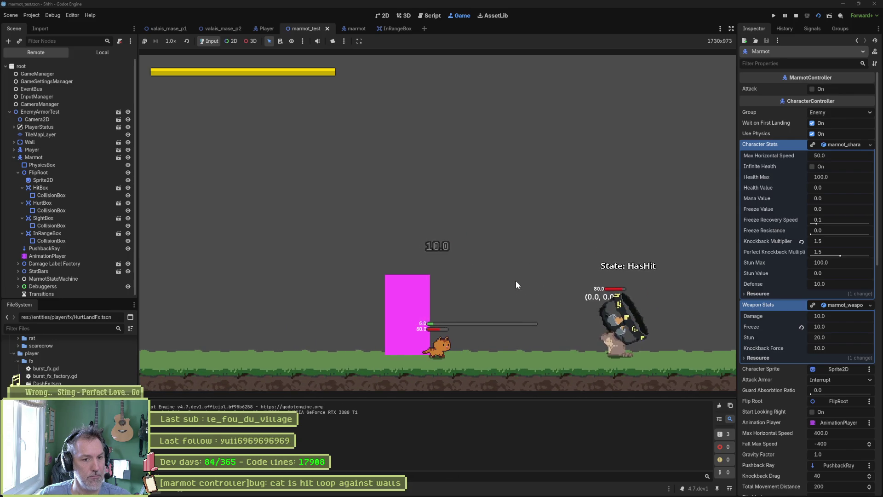
key("F8")
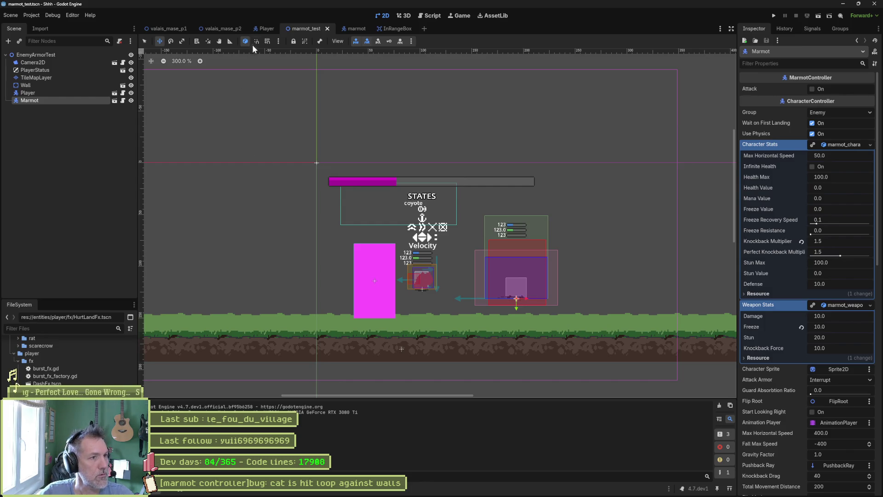
left_click(350, 29)
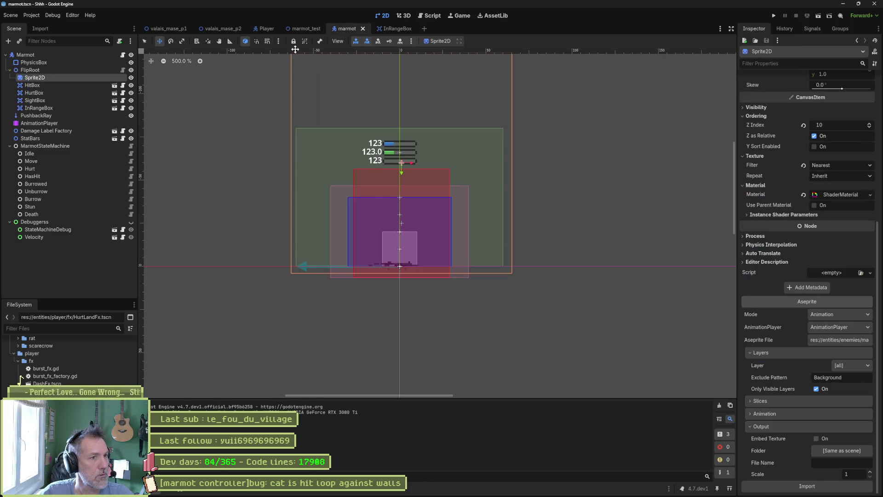
- Inspect the HasHit state and Marmot node, expanding marmot_chara to reveal Knockback Multiplier 1.5
left_click(63, 177)
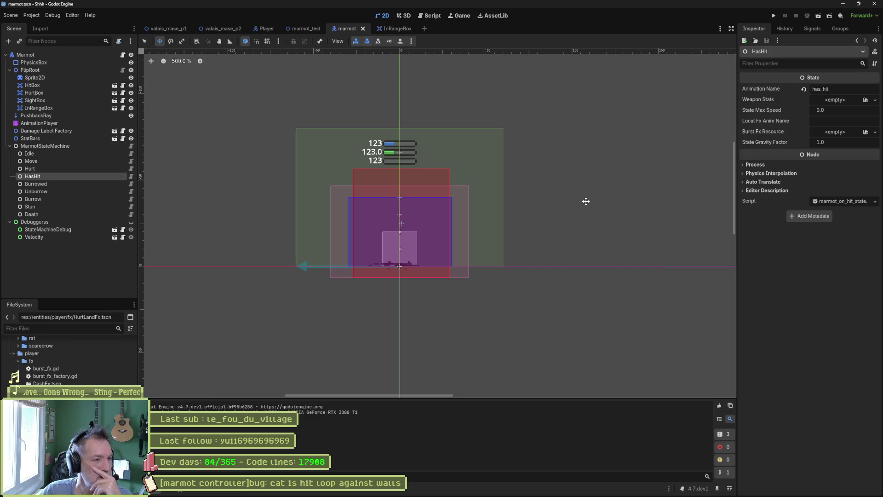
left_click(74, 55)
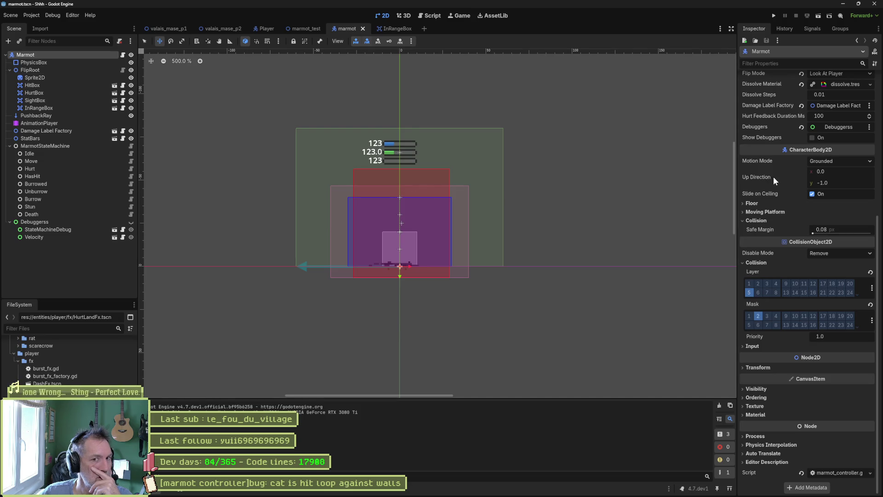
scroll(774, 198, "up", 5)
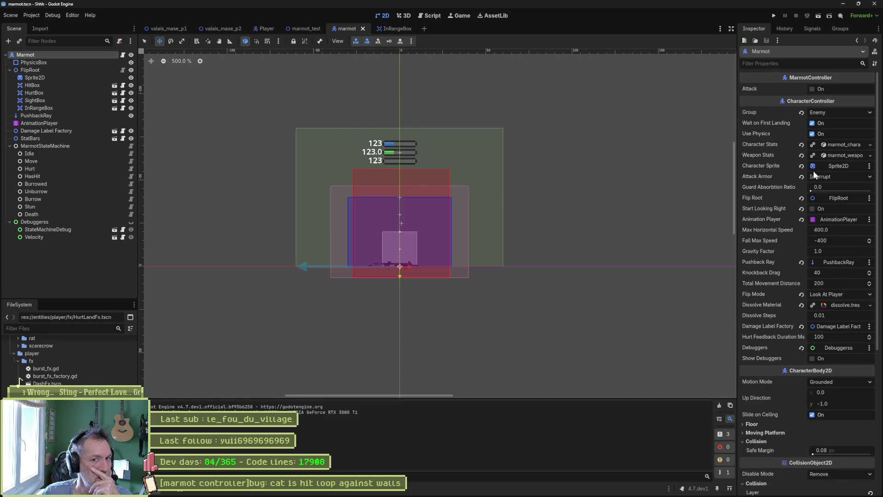
left_click(852, 145)
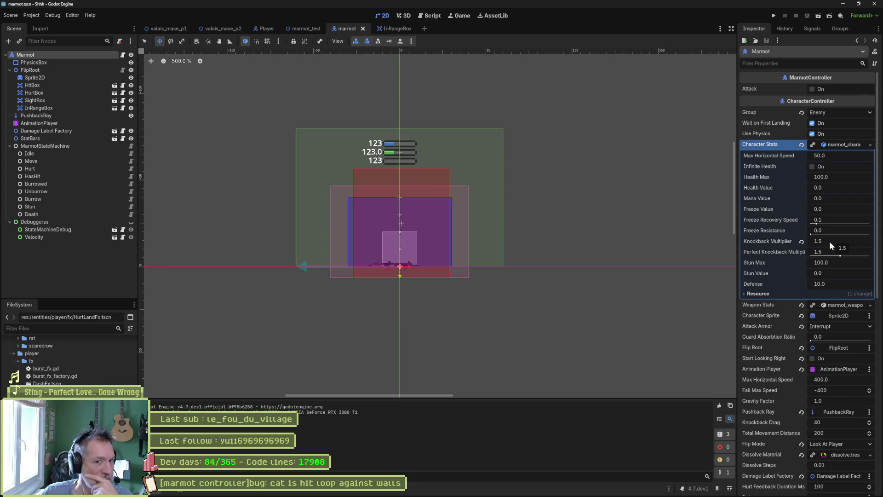
left_click(453, 494)
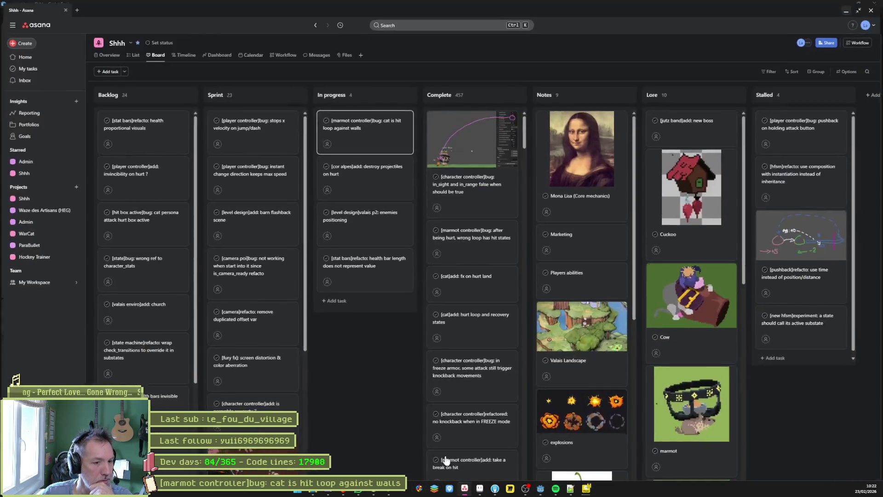
- Create the In progress task '[character controller]add: knockback multiplier in State class' at the column top
left_click(335, 300)
type("[character control")
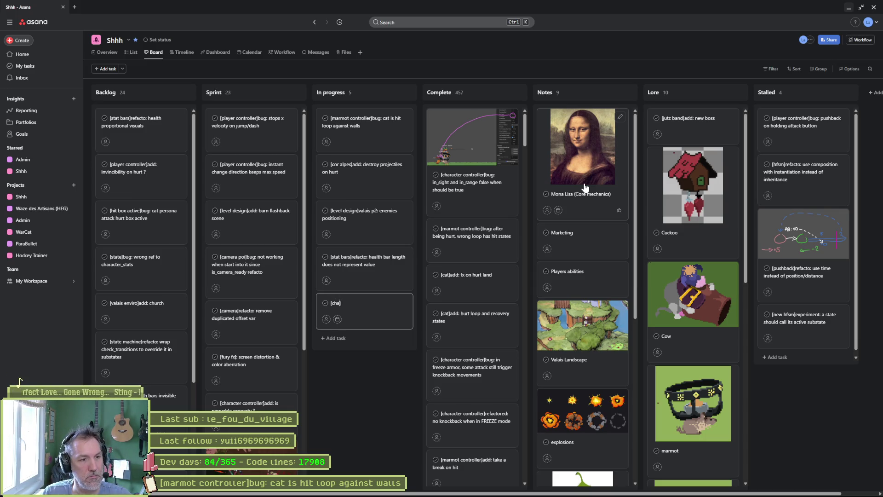
type("ler")
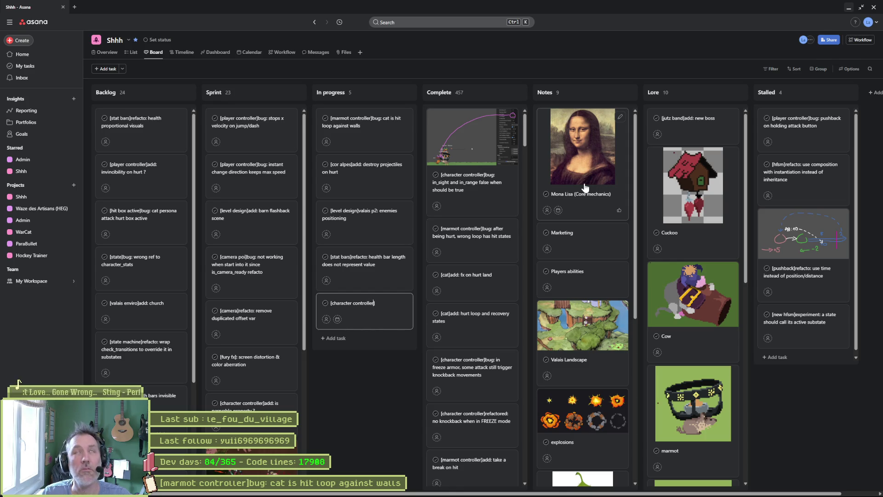
type("]")
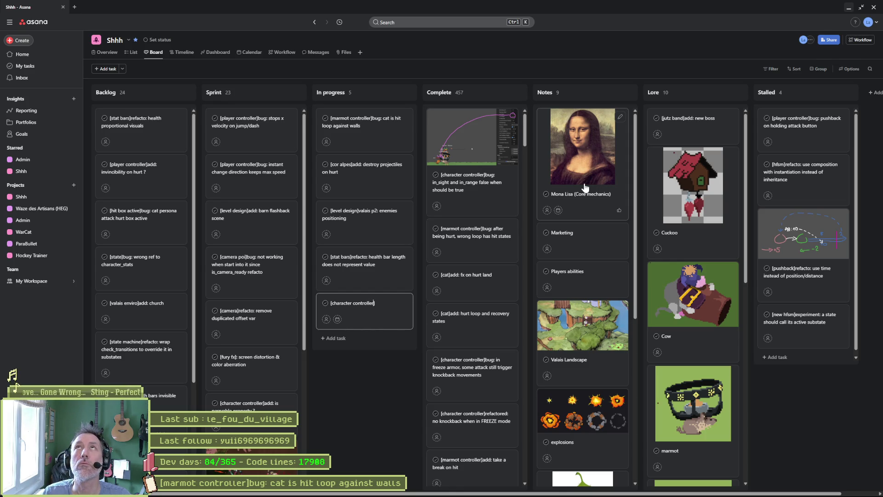
type("add: ")
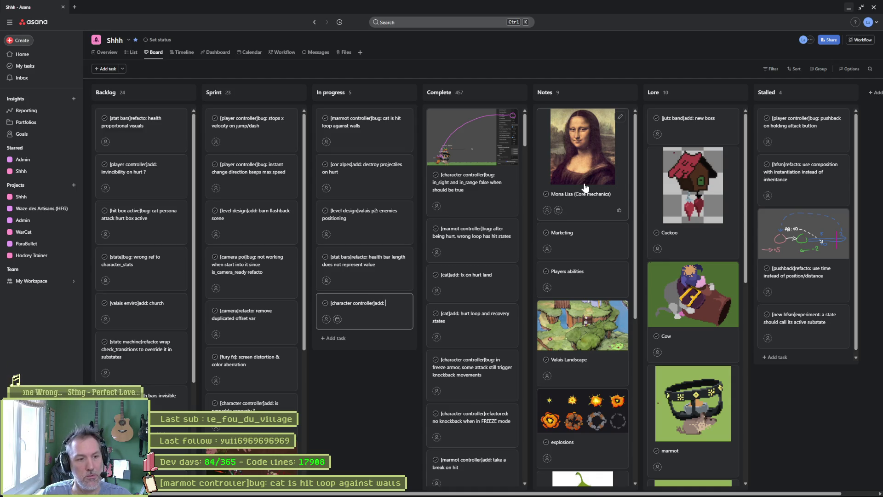
type("knockback multiplier in State")
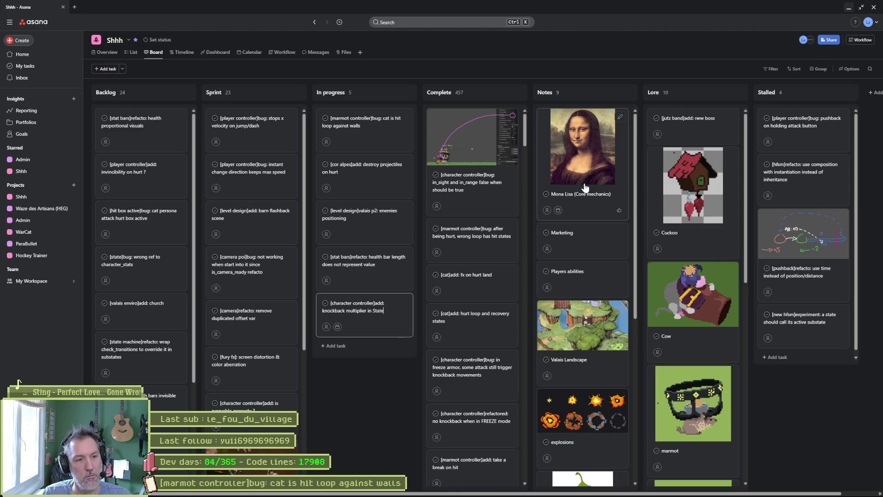
type(" class")
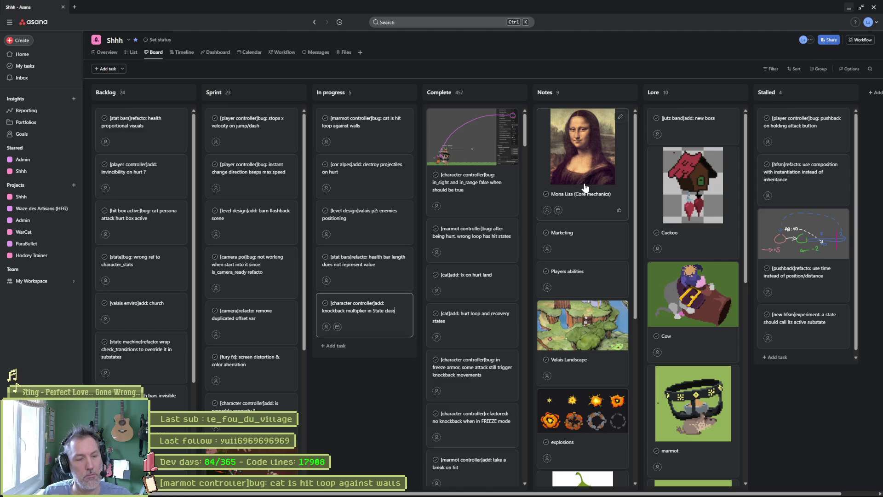
left_click(352, 373)
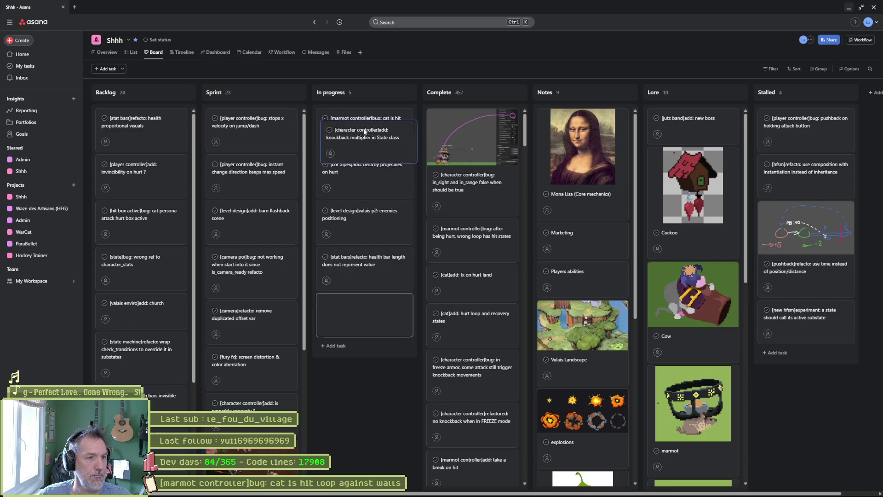
left_click(849, 8)
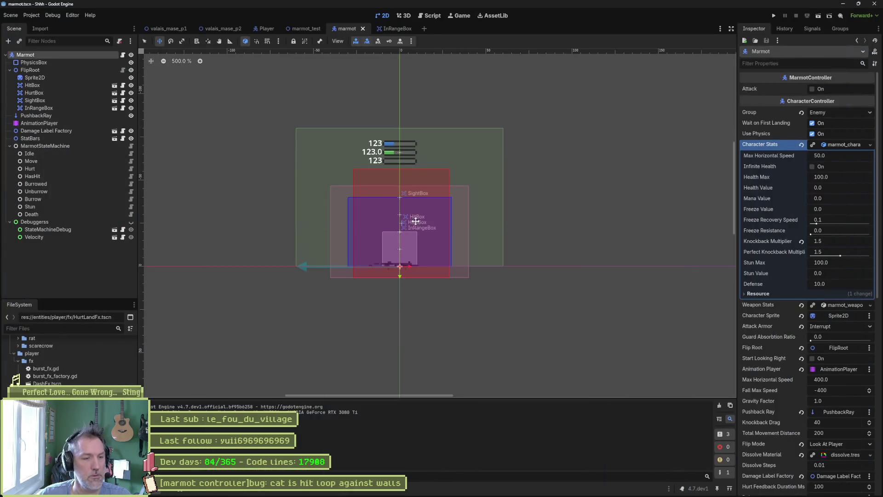
left_click(428, 17)
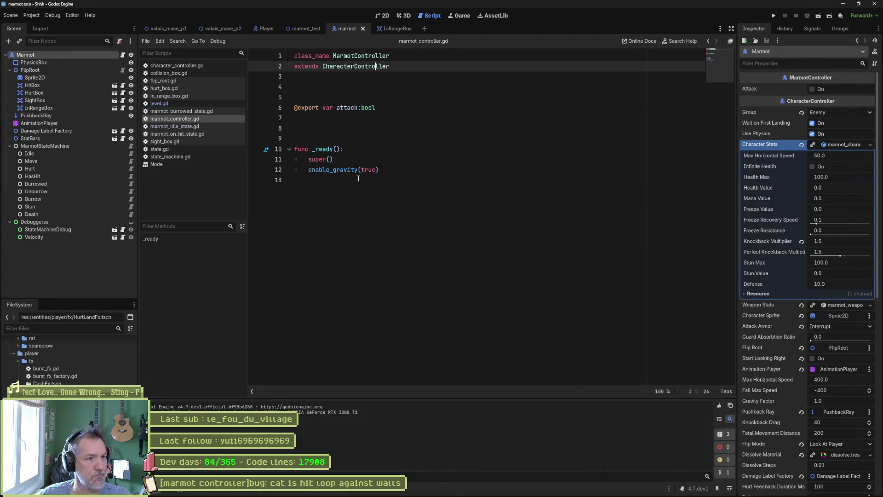
left_click(172, 150)
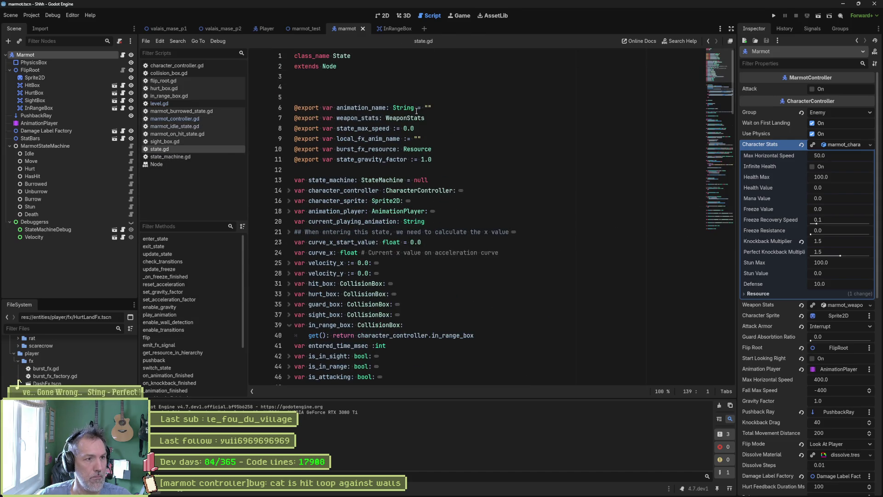
left_click(433, 159)
key("Return")
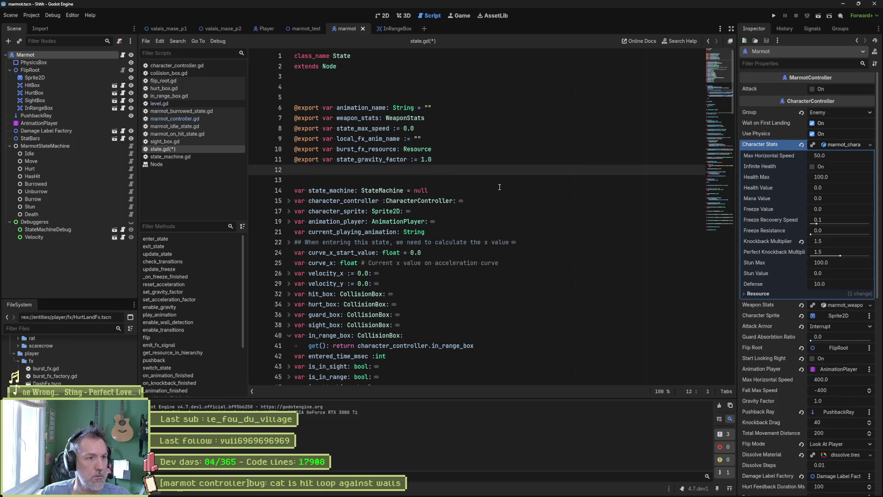
type("@export var knockbac")
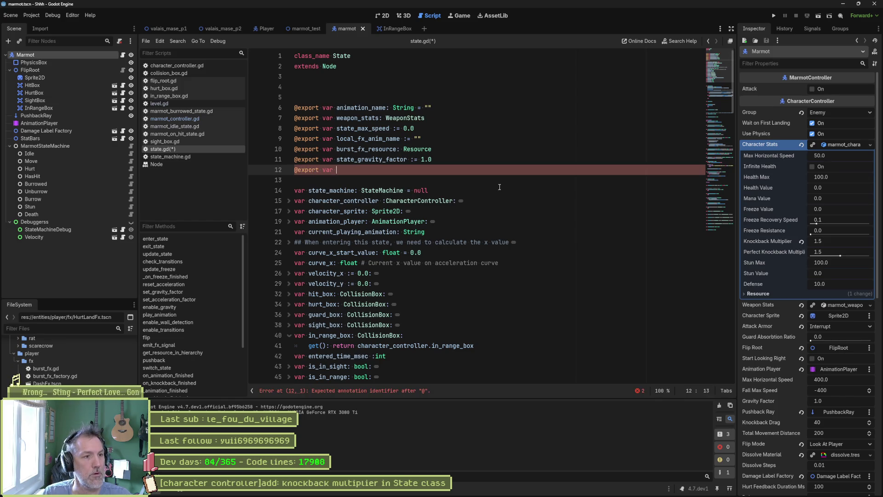
type("k_multiplier :")
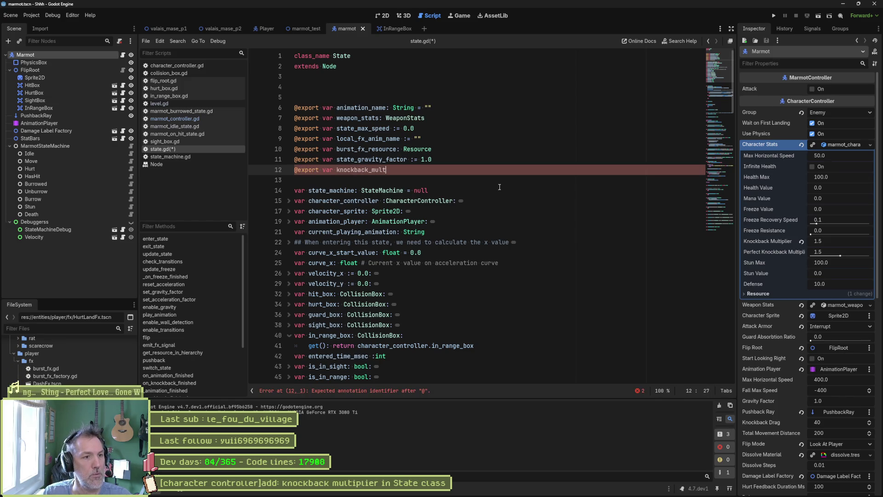
type("=")
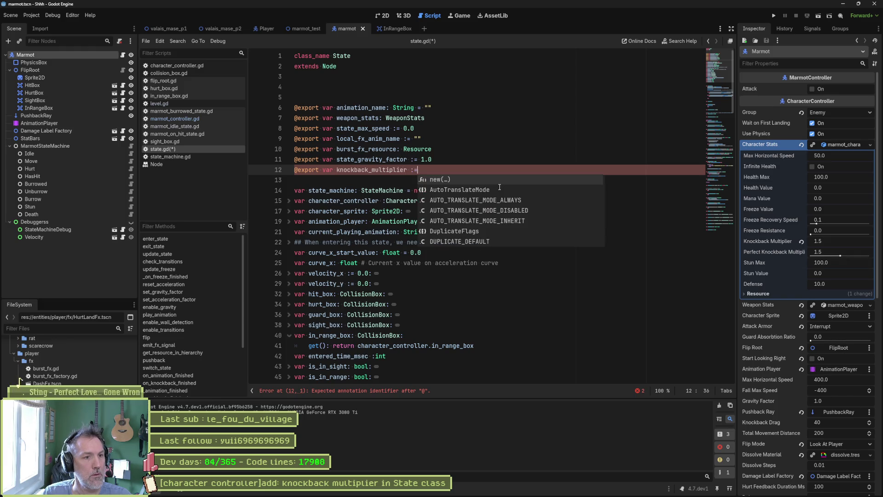
type(" 1.0")
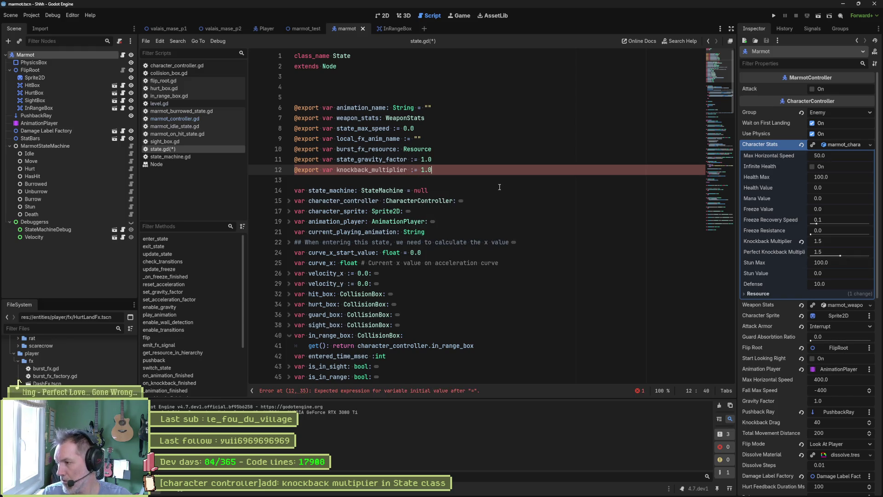
key("ctrl+s")
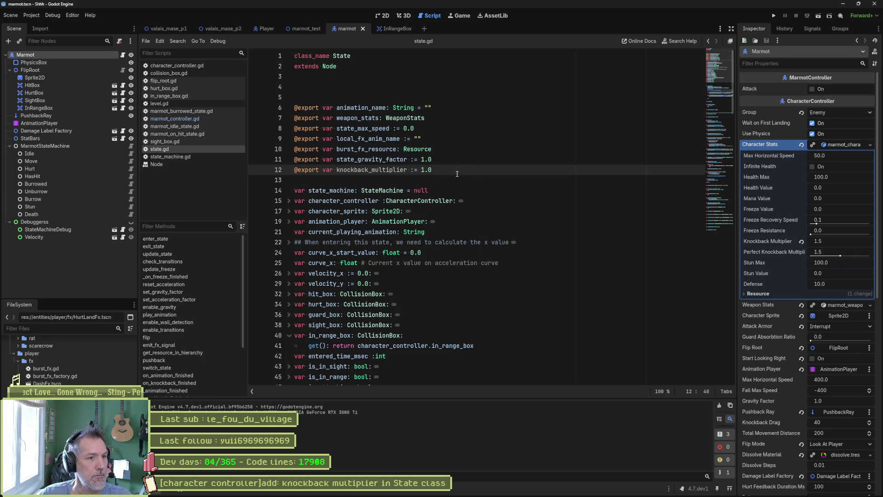
double_click(397, 169)
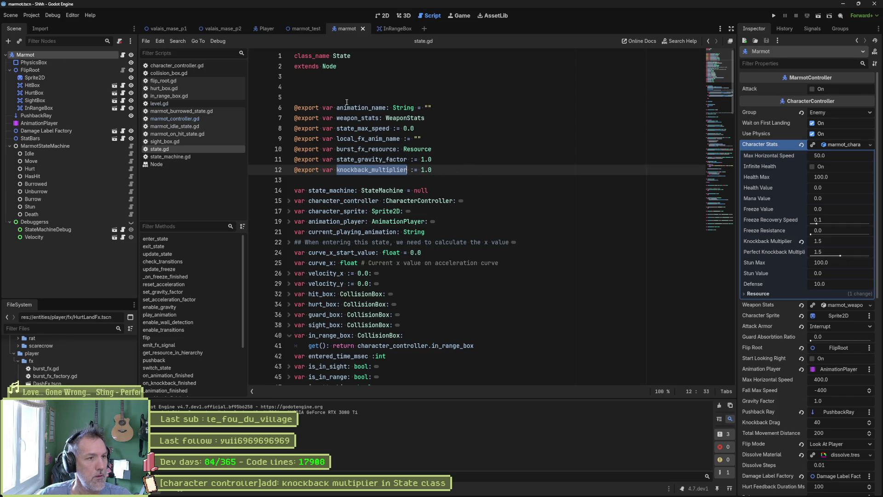
- After enter_state's gravity line, add 'character_controller.character_stats.knockback_multiplier = knockback_multiplier' and save
left_click(180, 238)
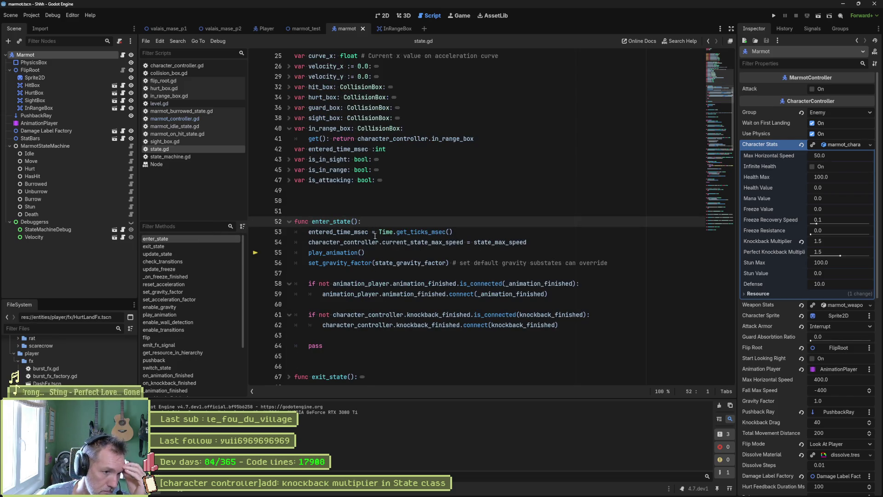
left_click(645, 263)
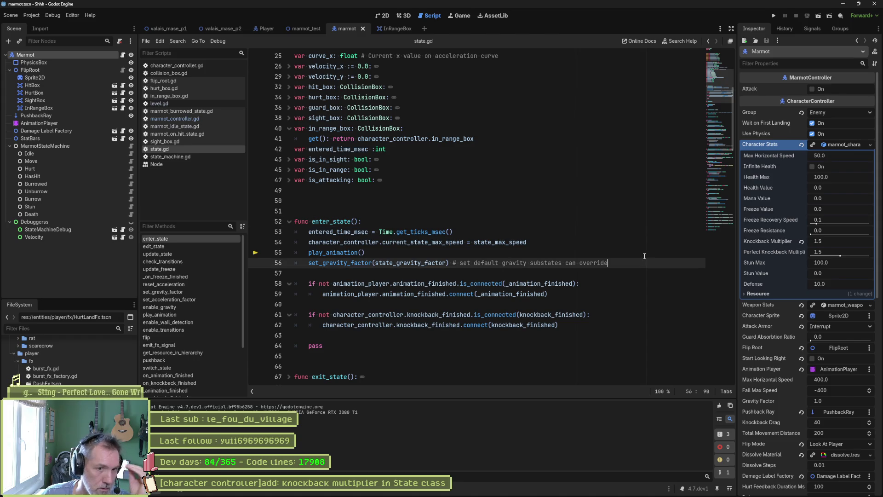
key("Return")
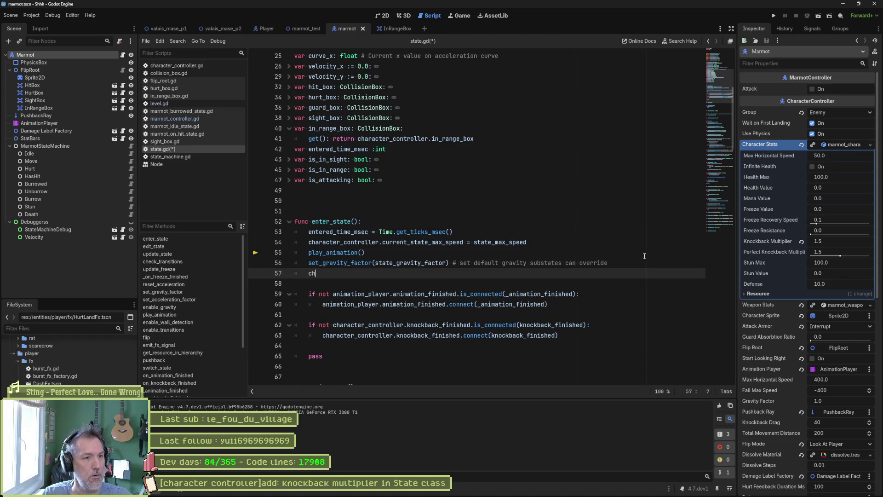
type("cha")
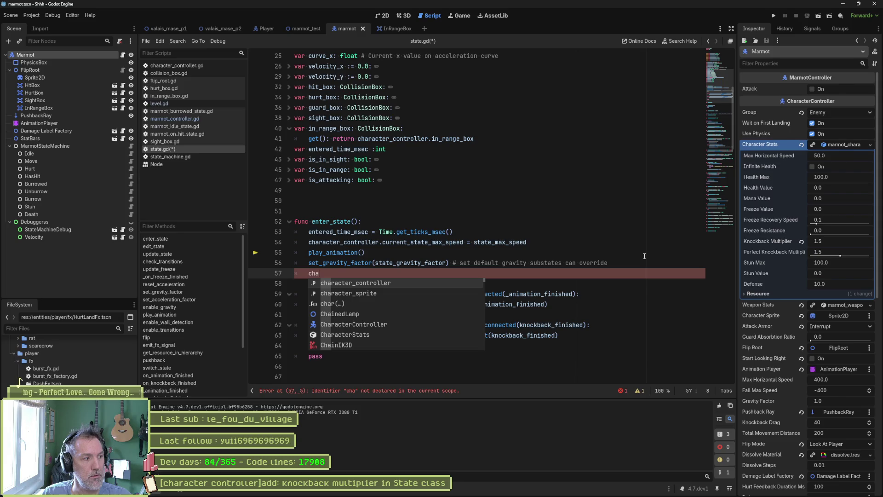
key("Return")
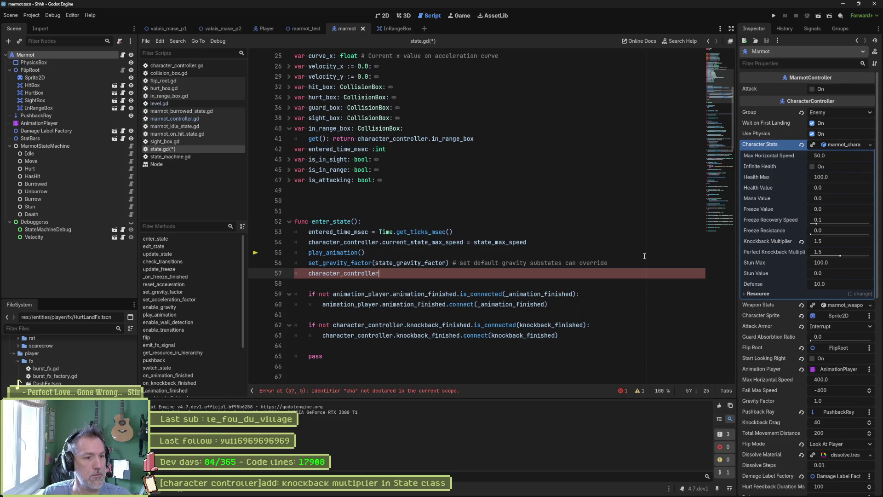
key("BackSpace")
key("BackSpace")
key("BackSpace")
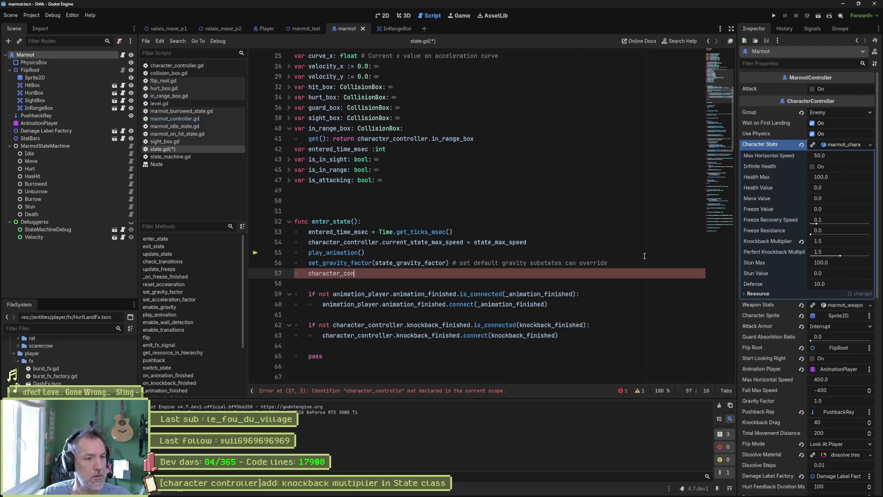
type("st")
key("BackSpace")
key("BackSpace")
type("c")
key("Return")
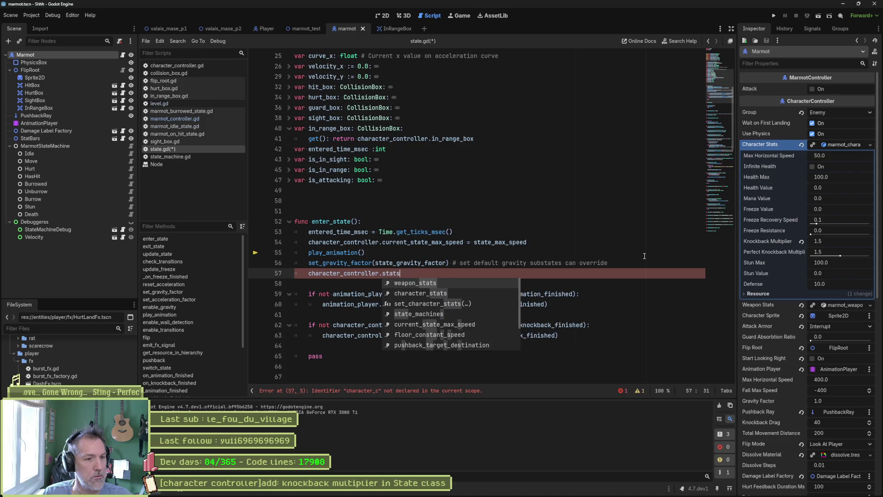
key("Return")
type("kno")
key("Return")
type("j = kn")
key("Return")
left_click(510, 275)
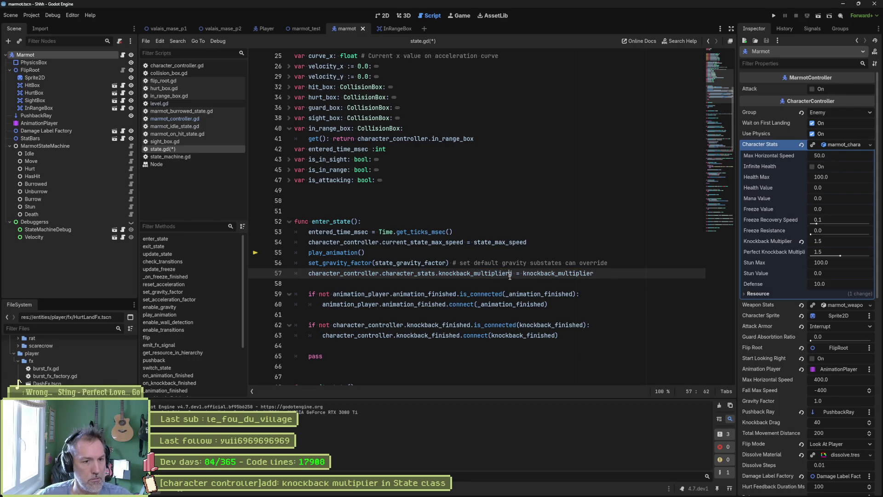
key("BackSpace")
key("ctrl+s")
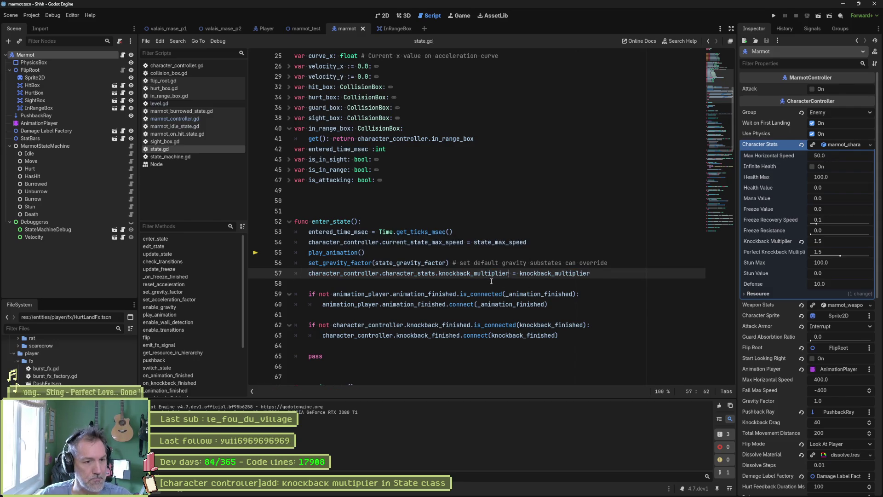
- Wrap that assignment in 'if character_controller.character_stats:' with proper indentation, then save
left_click_drag(309, 274, 435, 274)
key("ctrl+c")
key("Home")
key("Return")
key("Up")
type("if")
key("ctrl+v")
type(":")
key("Down")
key("Home")
key("Tab")
key("ctrl+s")
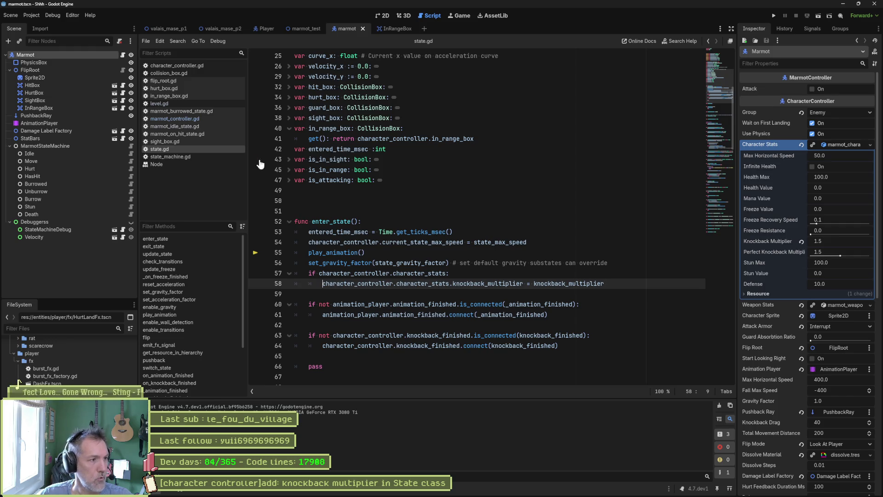
- Replace ' := 1.0' with ': float' in the knockback_multiplier declaration, checking the Hurt state
left_click(91, 169)
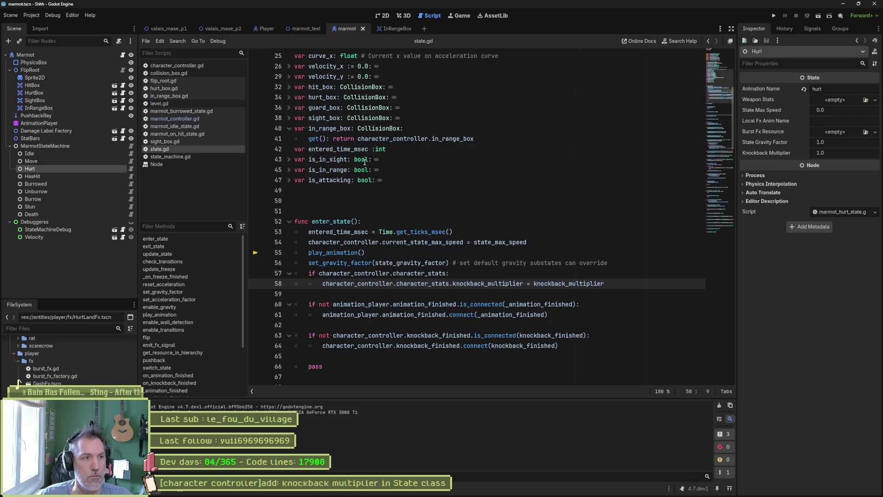
scroll(398, 167, "up", 3)
scroll(398, 167, "up", 4)
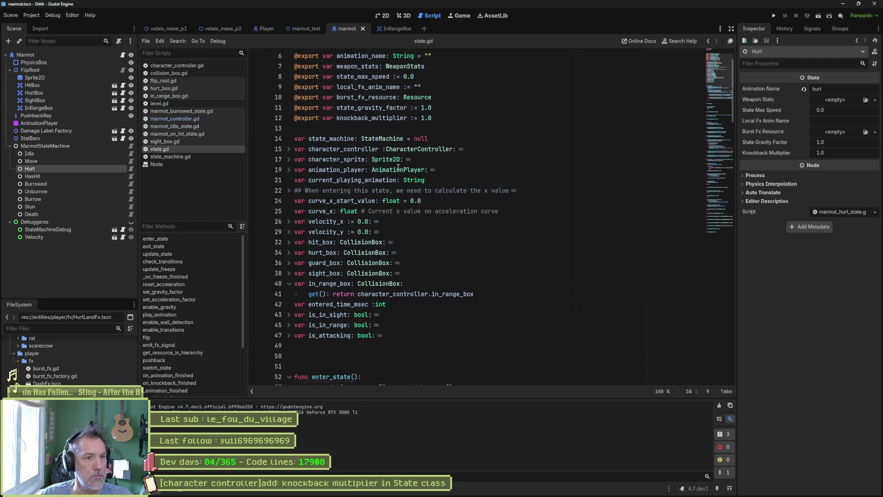
left_click_drag(431, 149, 408, 149)
type(": float")
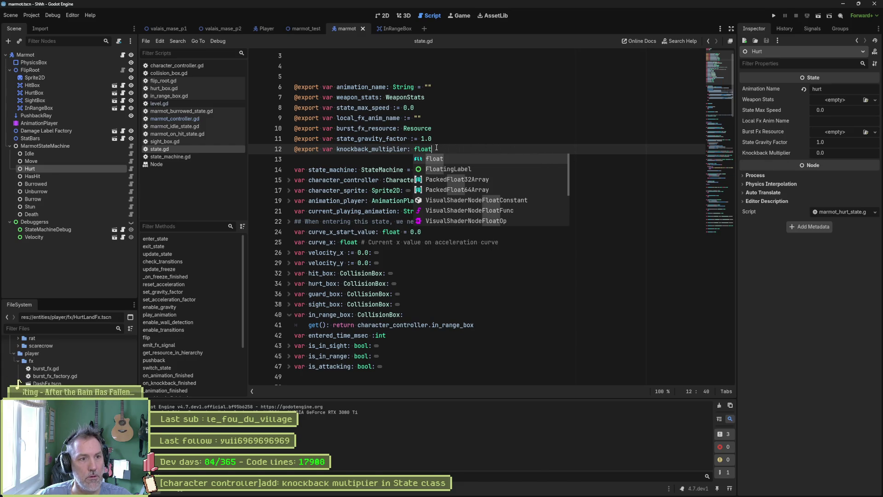
key("Escape")
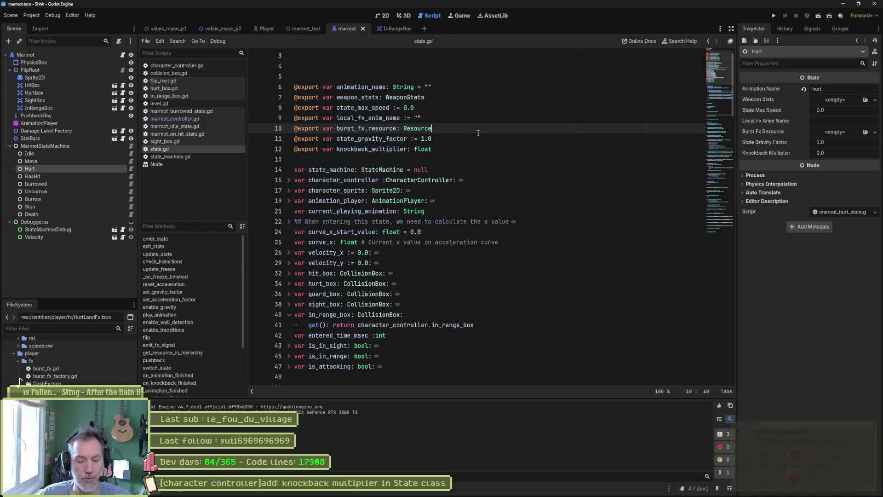
key("ctrl+shift+Return")
type("@export var ")
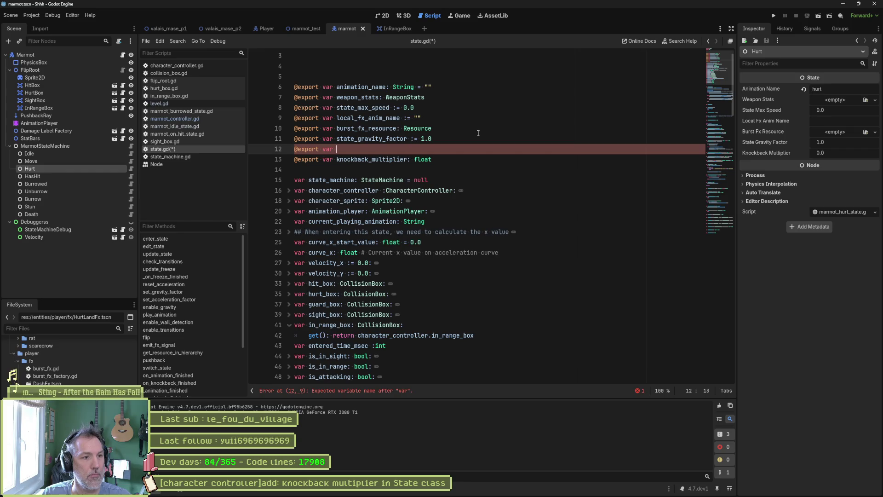
type("override_knockb")
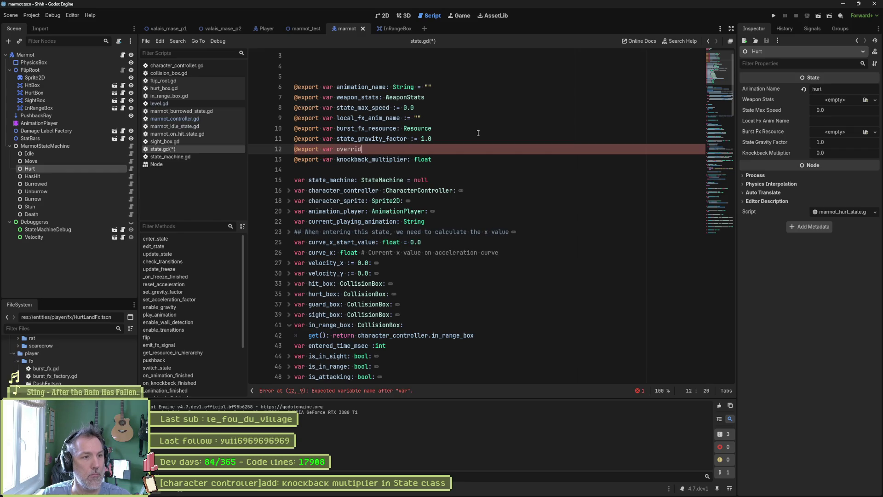
type("ack_multiplier :=")
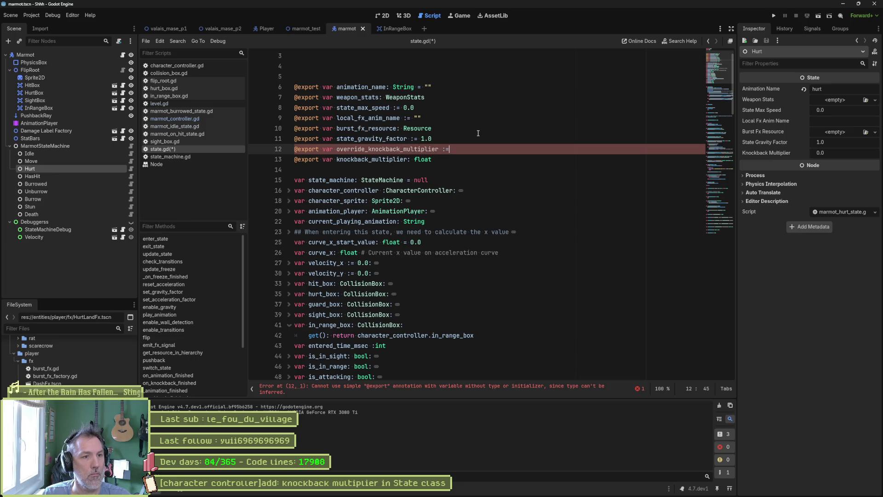
type(" false")
key("Return")
key("ctrl+s")
left_click(816, 154)
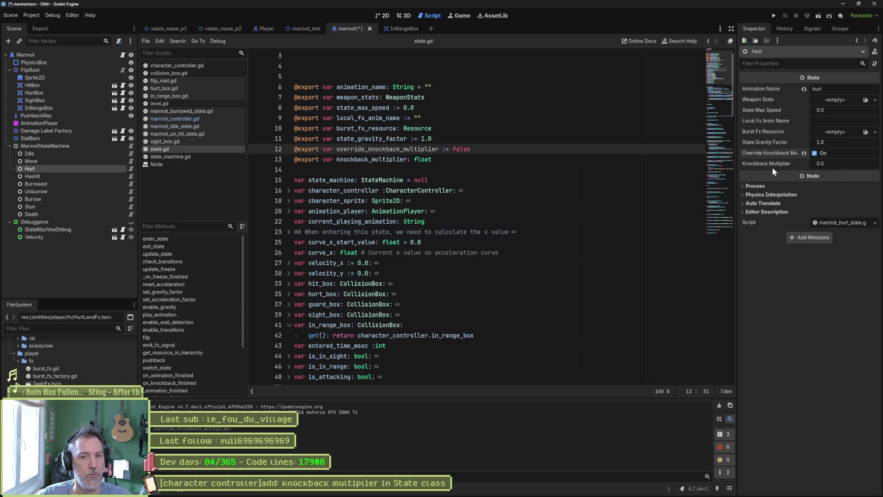
- Prefix line 58's character_stats condition with 'override_knockback_multiplier and', then save
double_click(399, 149)
scroll(405, 207, "down", 13)
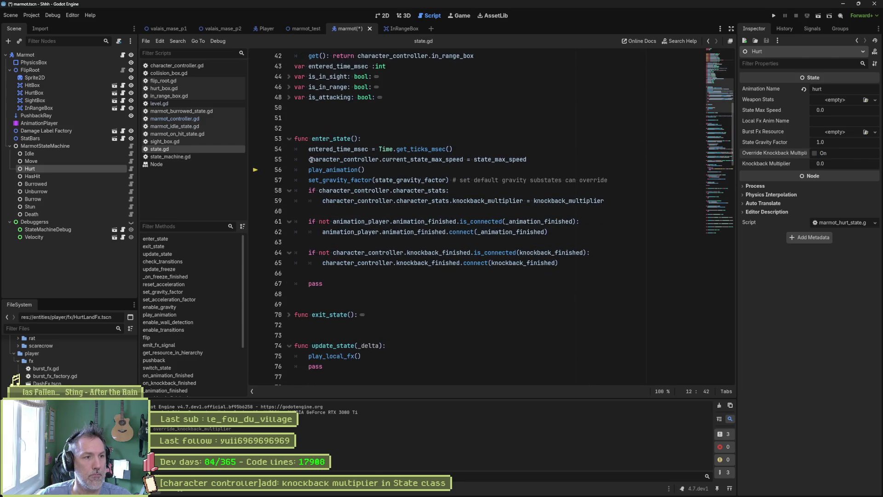
left_click(309, 160)
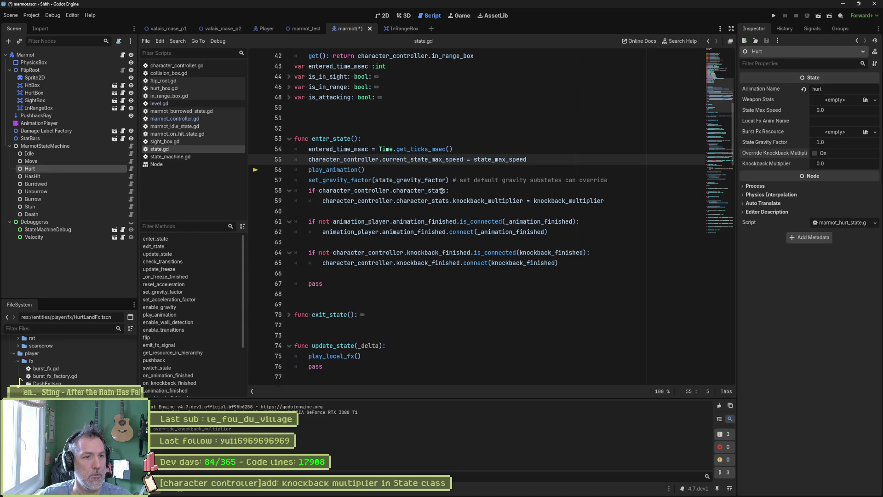
left_click(318, 190)
key("ctrl+v")
type("and")
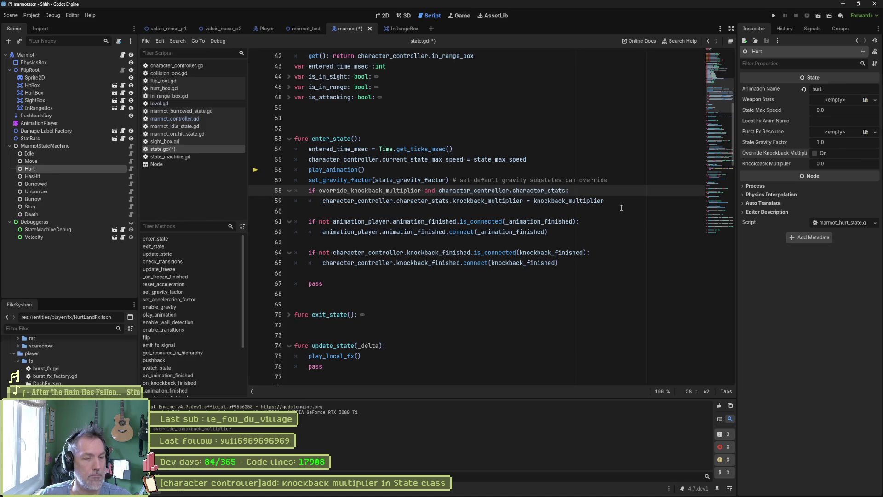
key("ctrl+s")
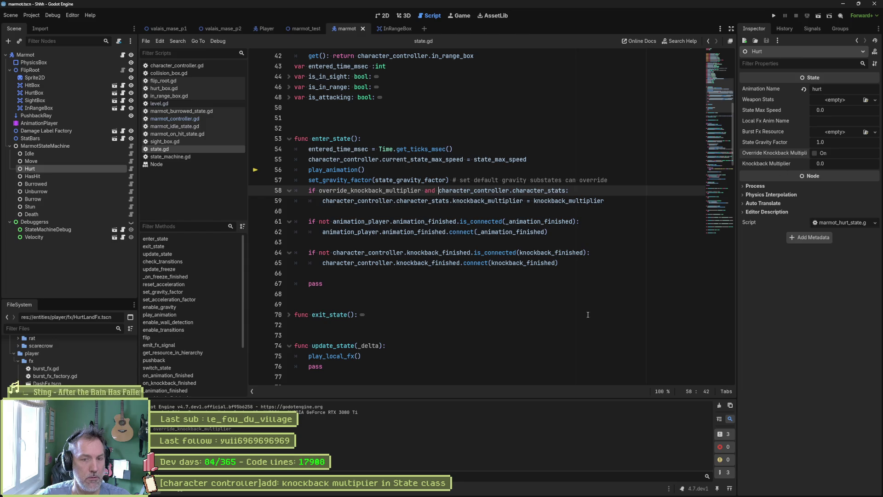
left_click(375, 493)
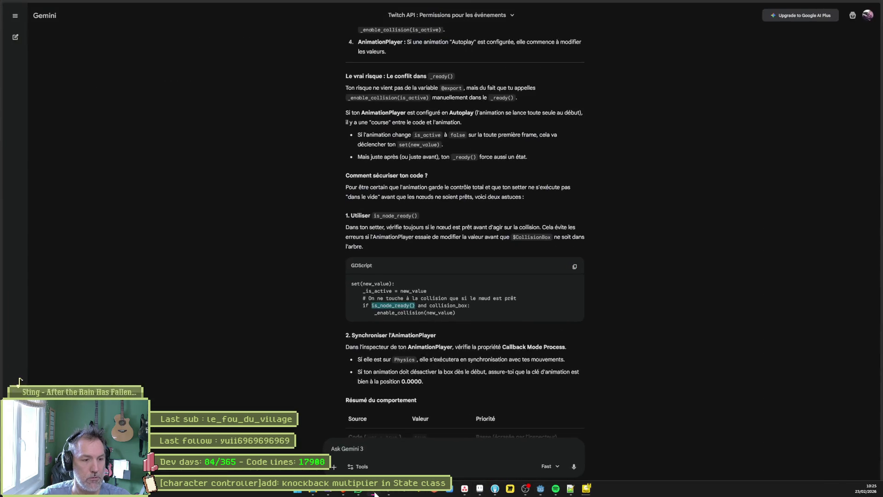
- Ask Gemini in French how to make a Godot export appear or hide based on a boolean export
left_click(391, 445)
type("dans godot, si je ve")
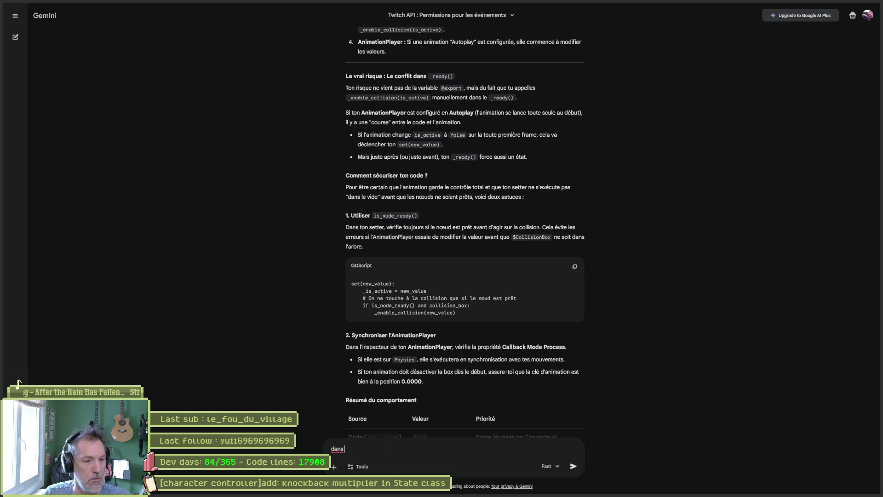
type("ux ")
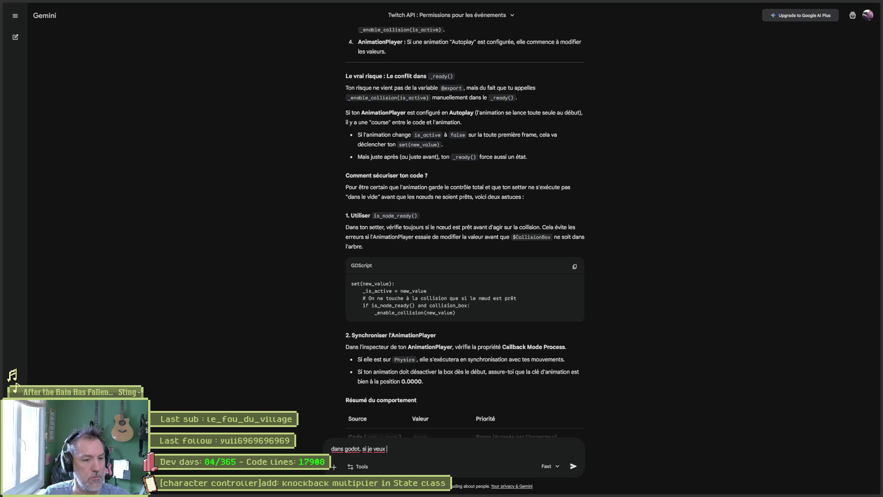
type("qu'un expo")
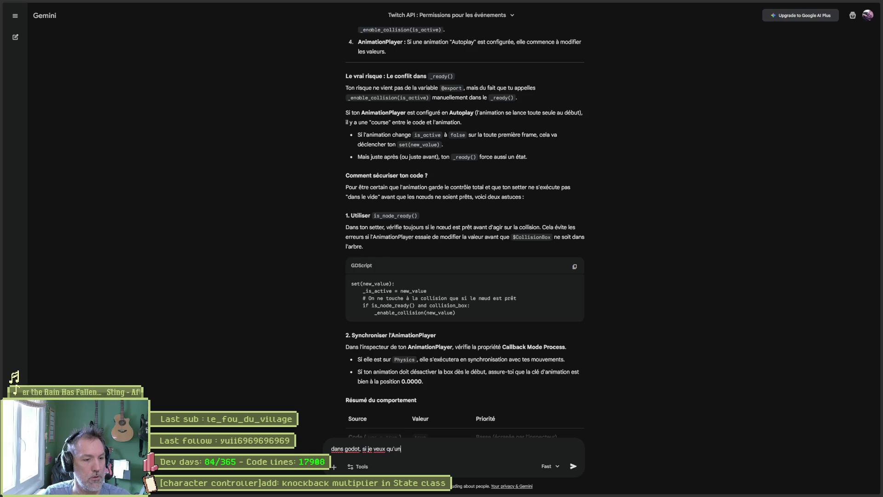
type("rt apparaisse ou se ")
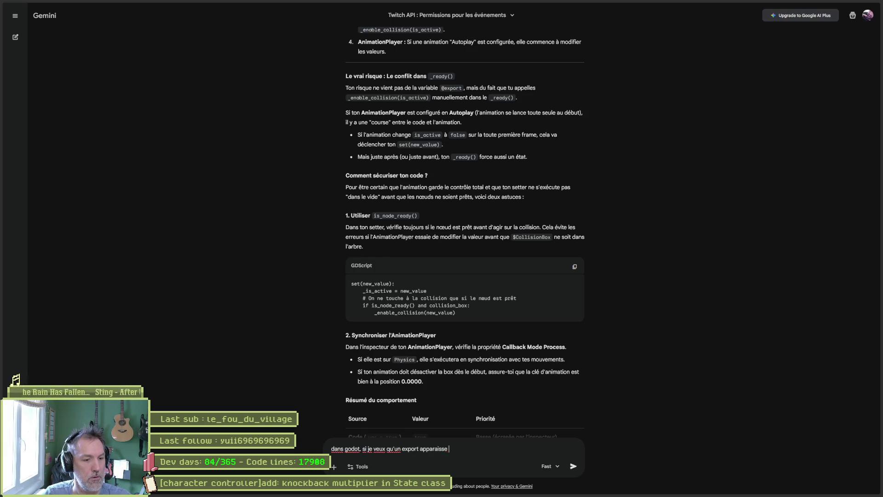
type("cache selon une")
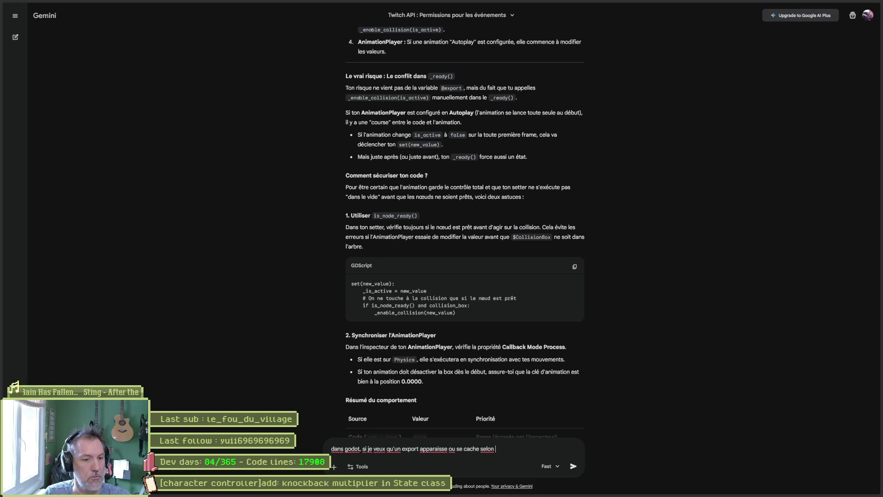
key("BackSpace")
key("BackSpace")
type("export boolean")
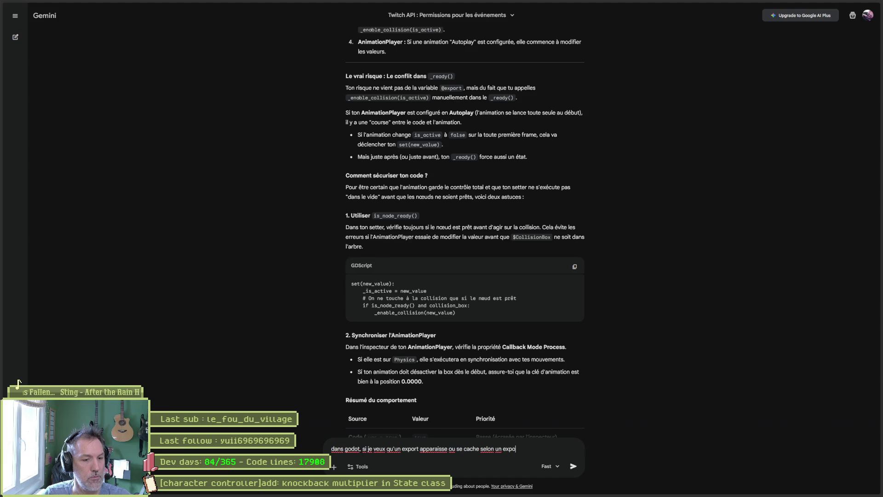
type(", je fais ocmment ?")
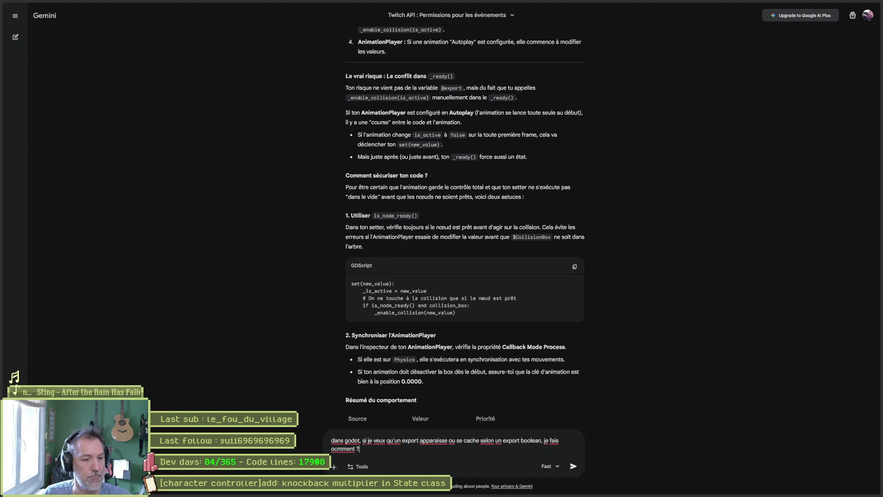
key("Return")
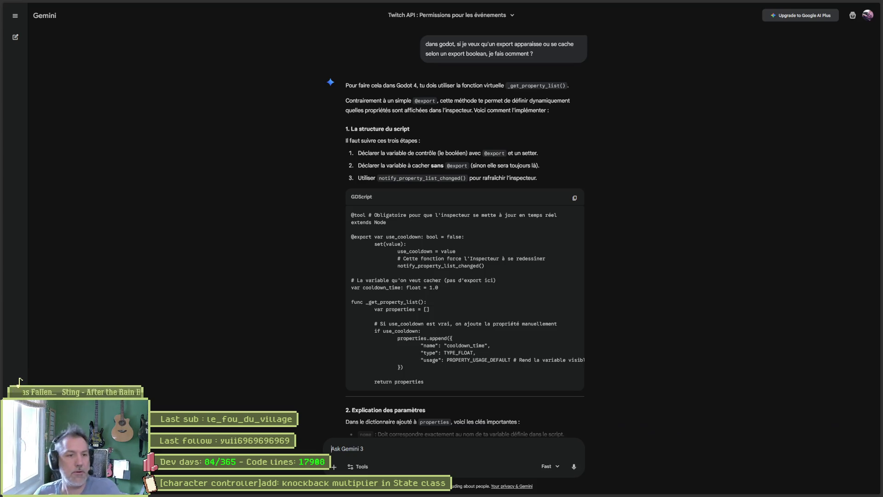
- Read Gemini's _get_property_list() answer, highlighting the properties.append block of the cooldown_time example
mouse_move(501, 492)
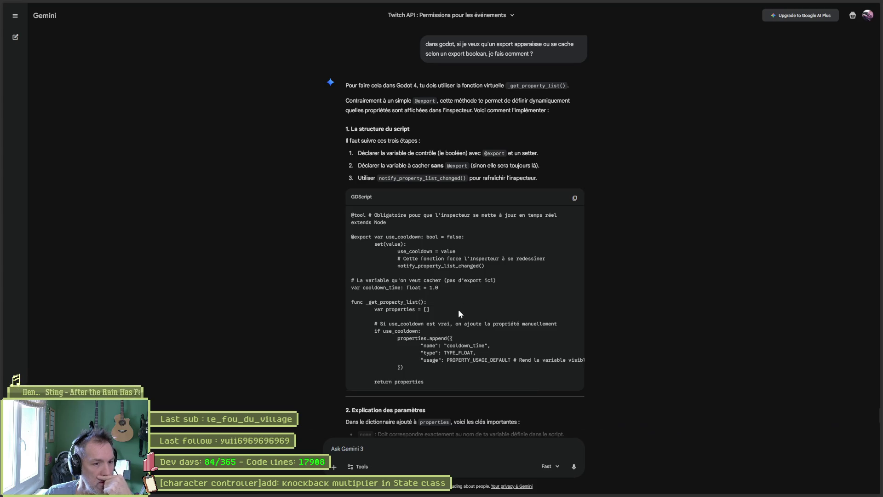
left_click_drag(440, 339, 444, 368)
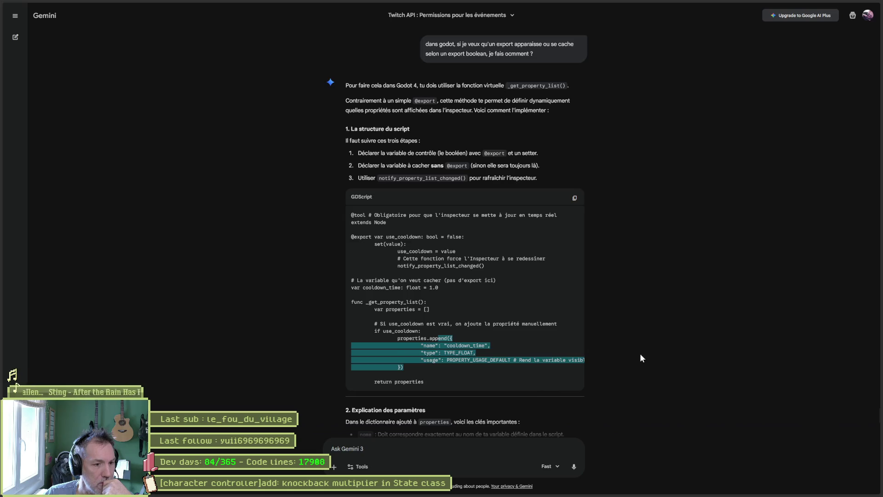
- Scroll to the _validate_property alternative and highlight notify_property_list_changed in its manual_mode example
scroll(638, 355, "down", 3)
scroll(630, 347, "down", 1)
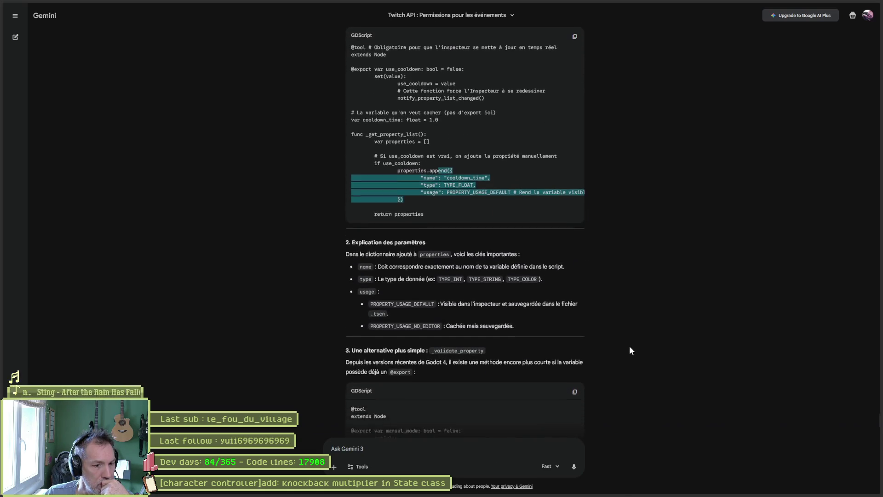
scroll(630, 348, "down", 1)
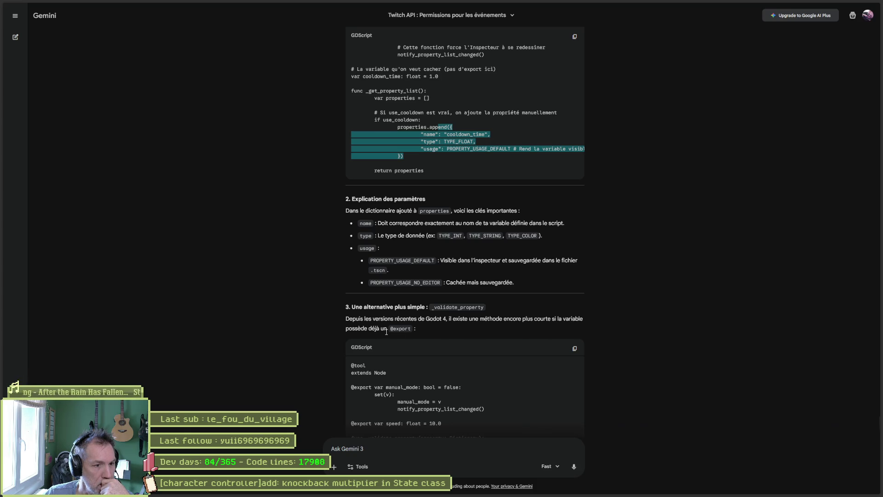
scroll(386, 330, "down", 2)
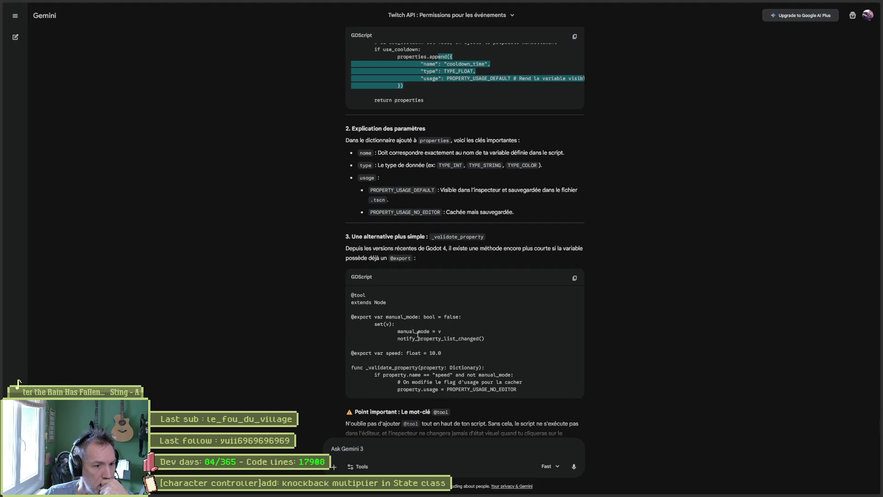
double_click(453, 341)
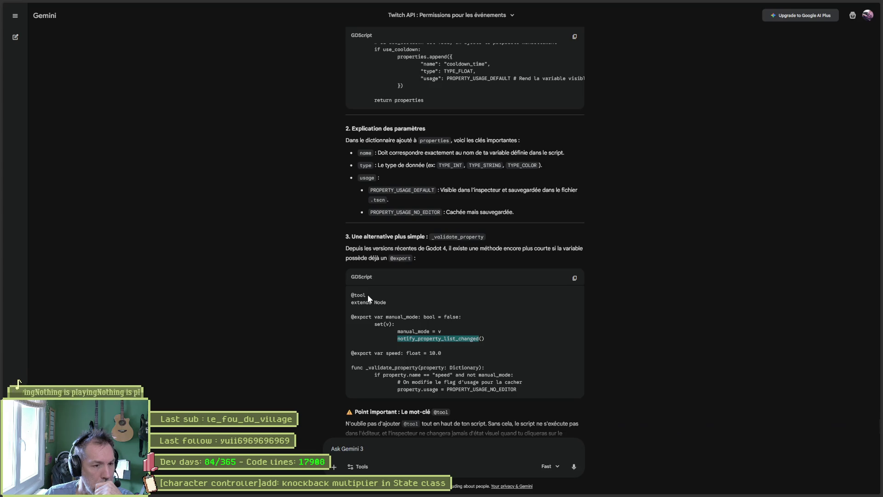
scroll(467, 345, "down", 2)
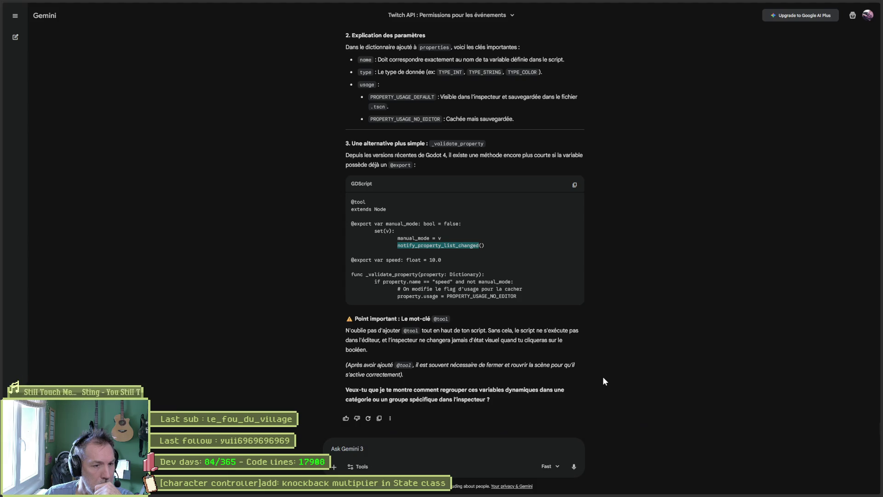
scroll(602, 381, "up", 2)
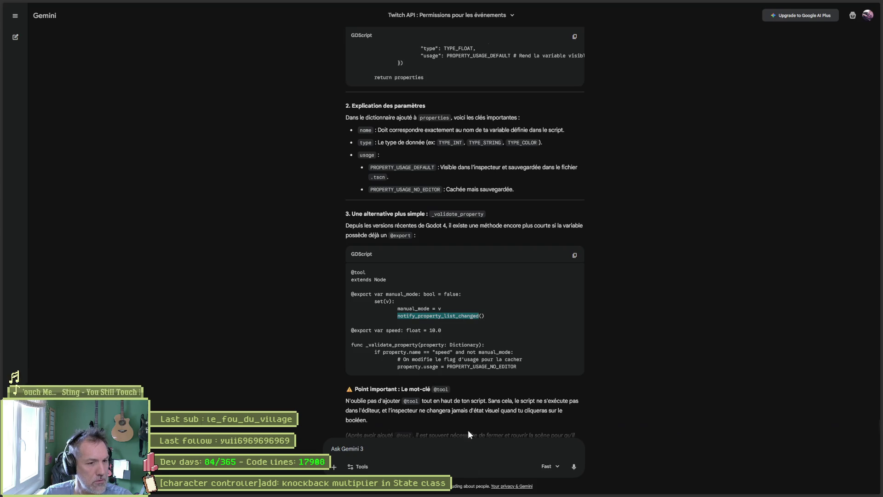
mouse_move(450, 495)
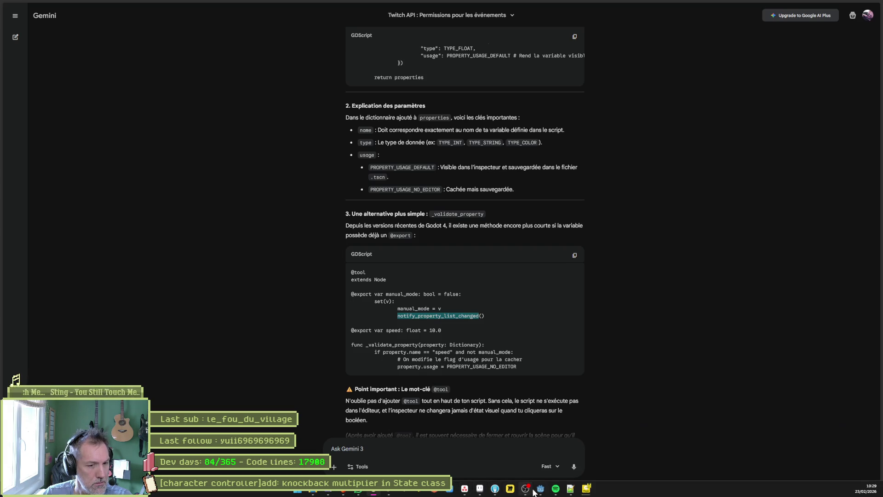
left_click(533, 491)
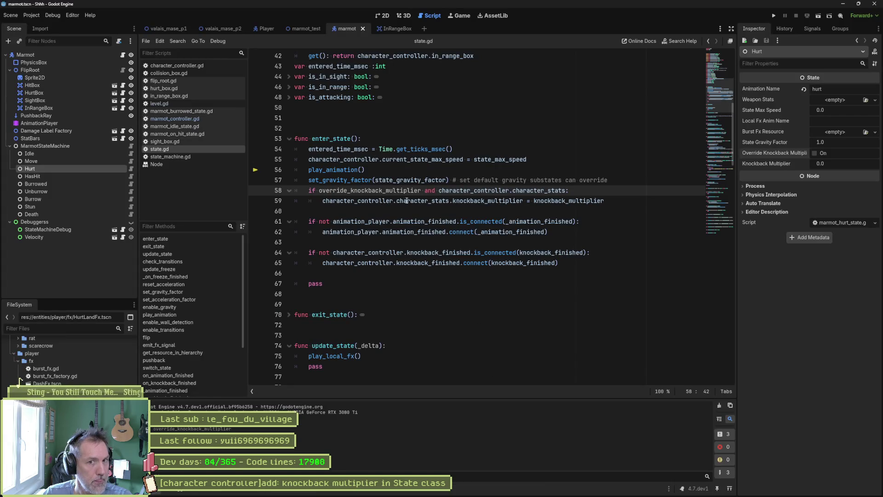
- Give override_knockback_multiplier a 'set(value):' block that calls notify_property_list_changed()
scroll(419, 74, "up", 1)
scroll(387, 136, "up", 4)
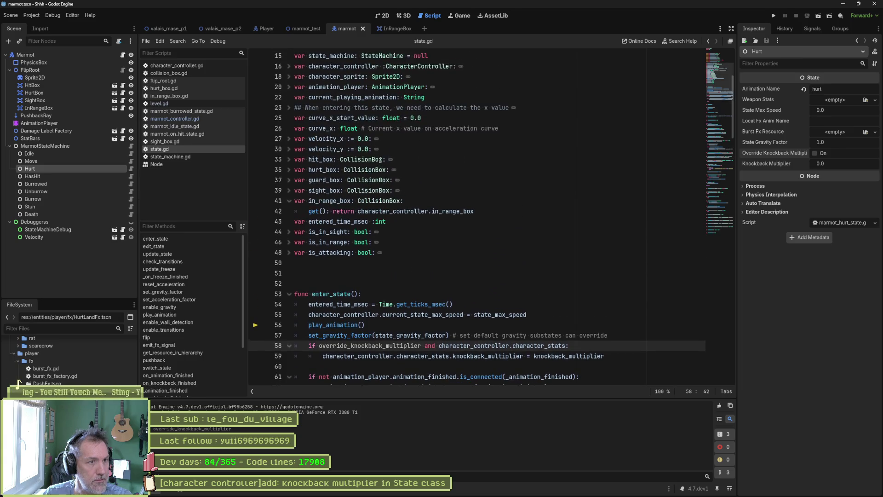
scroll(396, 189, "up", 5)
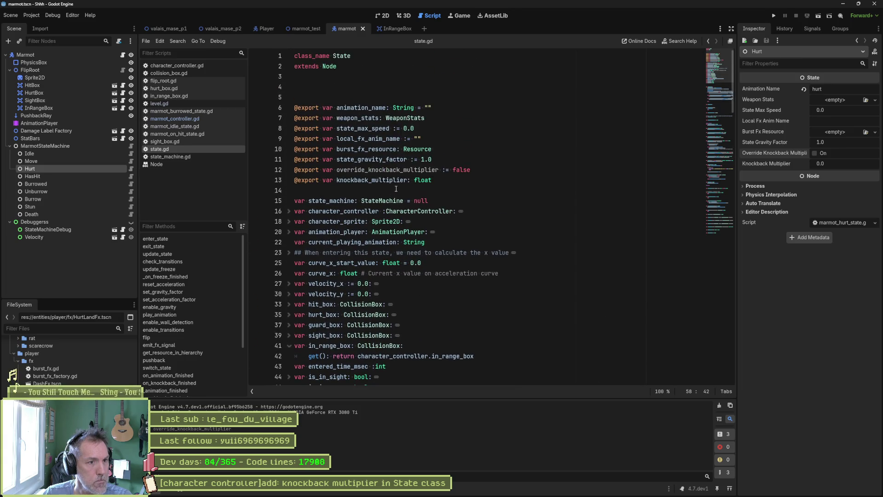
left_click(434, 181)
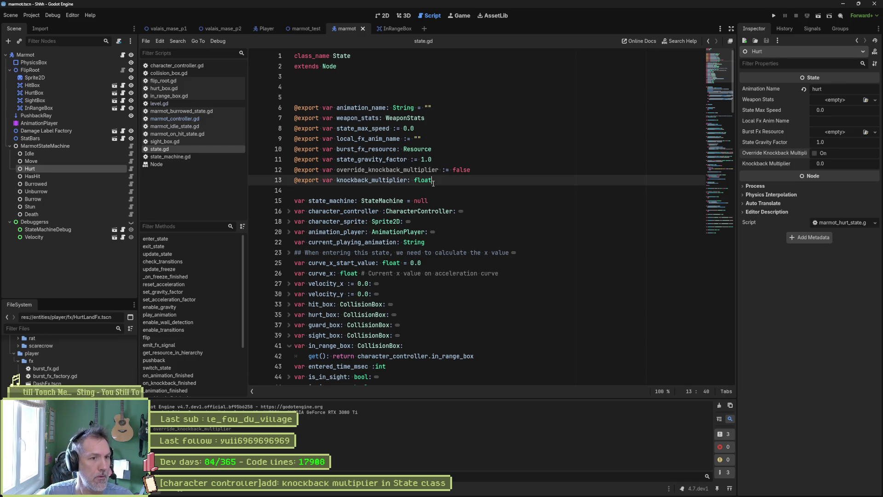
key("Up")
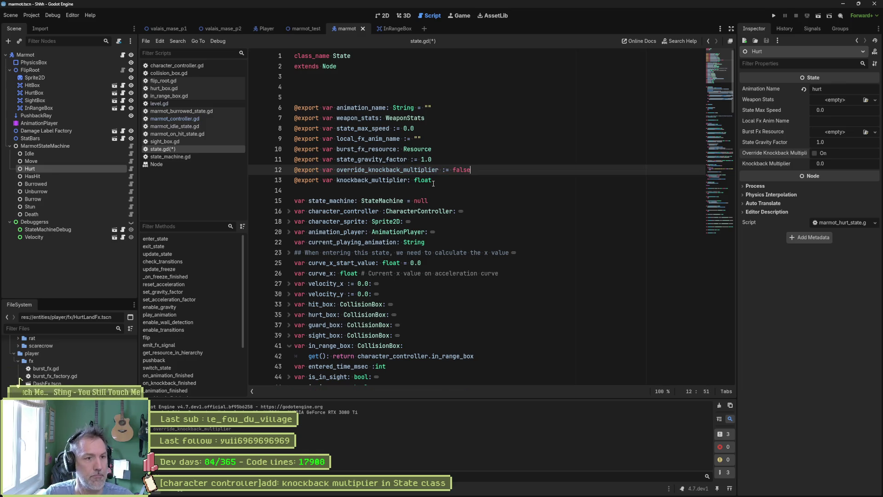
type(":")
key("Return")
type("set(value):")
key("Return")
type("notify_property_list_changed()")
- Insert 'override_knockback_multiplier = value' before the notify call and view notify_property_list_changed's documentation
key("ctrl+shift+Return")
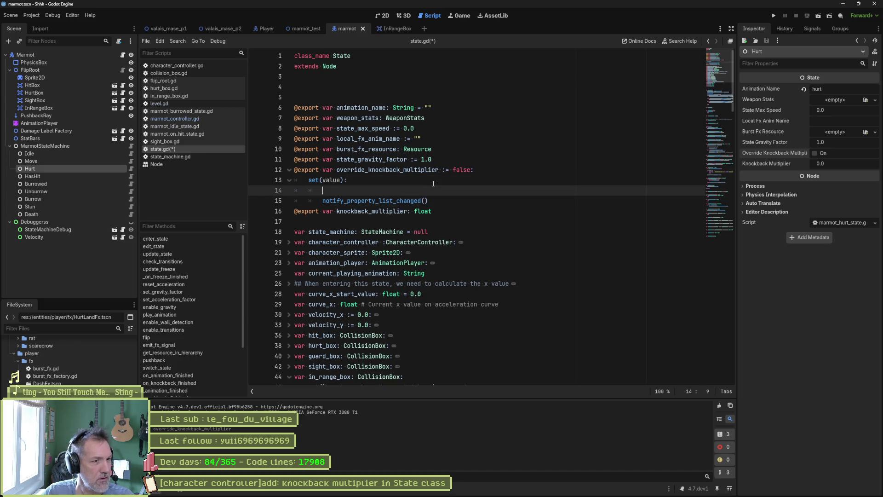
type("ver")
key("Return")
type("alue")
key("Escape")
key("Down")
left_click(416, 202)
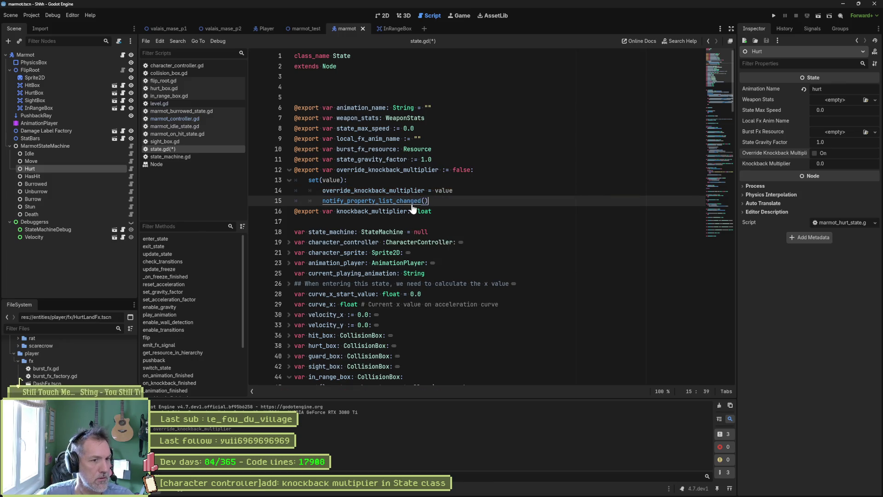
left_click(407, 203, "ctrl")
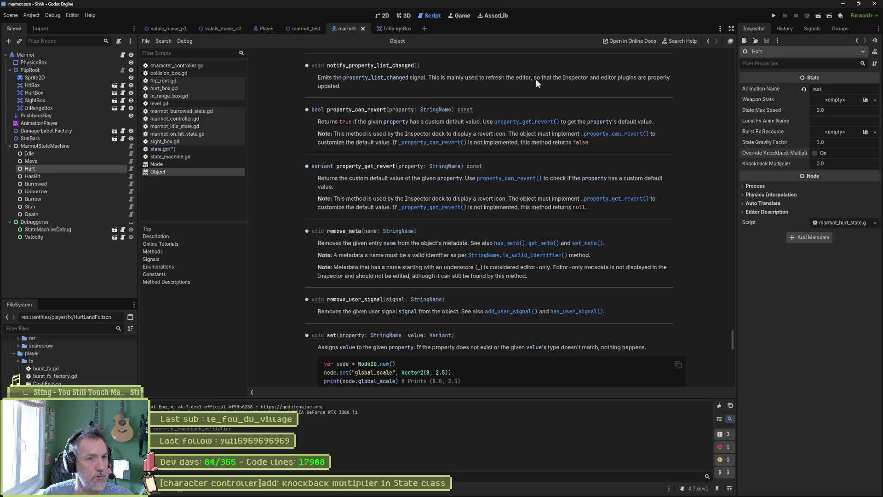
- Read the property_list_changed signal docs, then copy Gemini's _validate_property example code
left_click(370, 78)
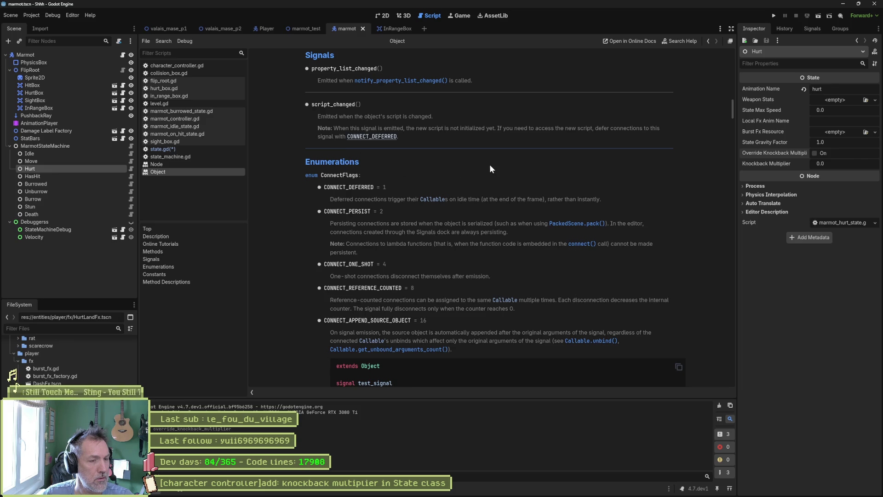
key("alt+Tab")
left_click_drag(350, 345, 479, 344)
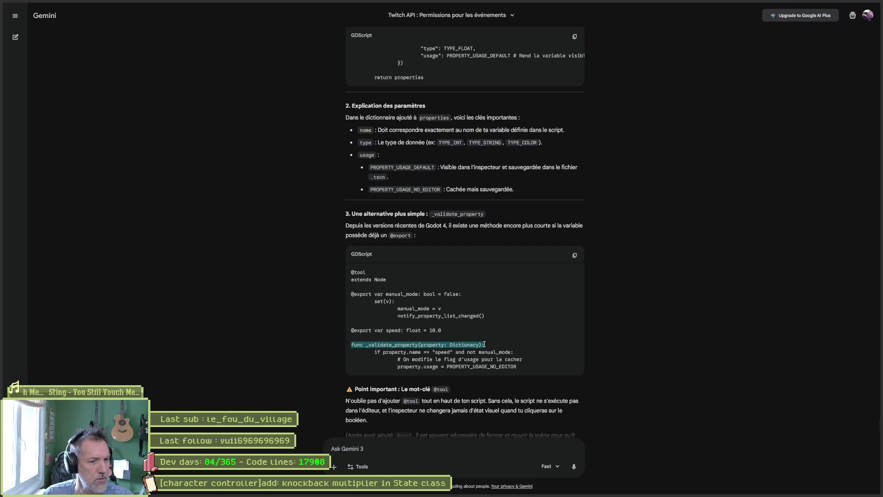
mouse_move(518, 366)
left_mouse_down()
mouse_move(420, 366)
mouse_move(346, 346)
left_mouse_up()
key("ctrl+c")
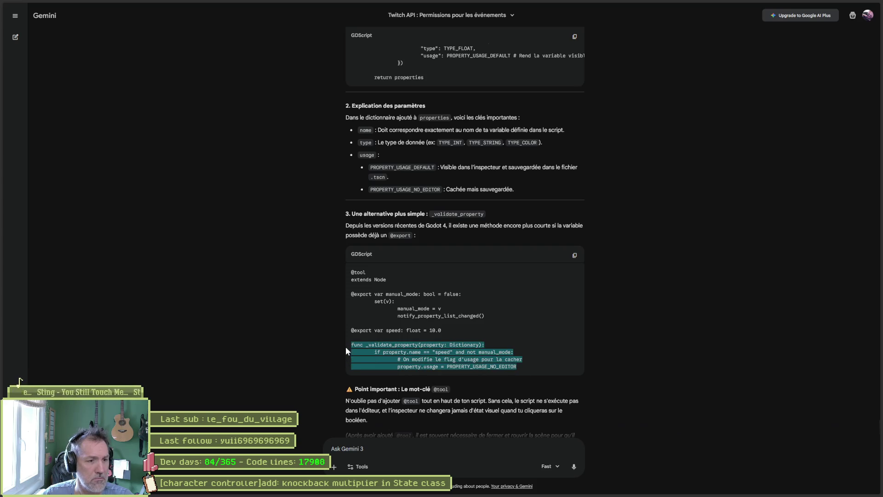
key("alt+Tab")
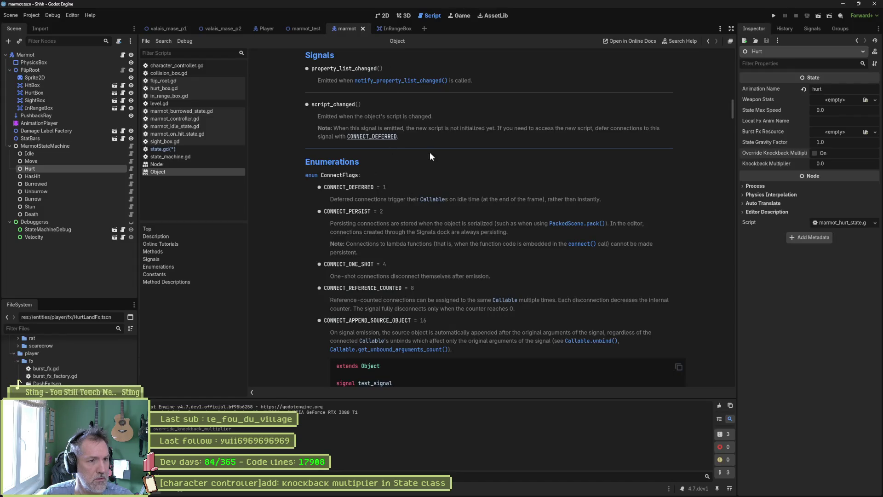
key("ctrl+w")
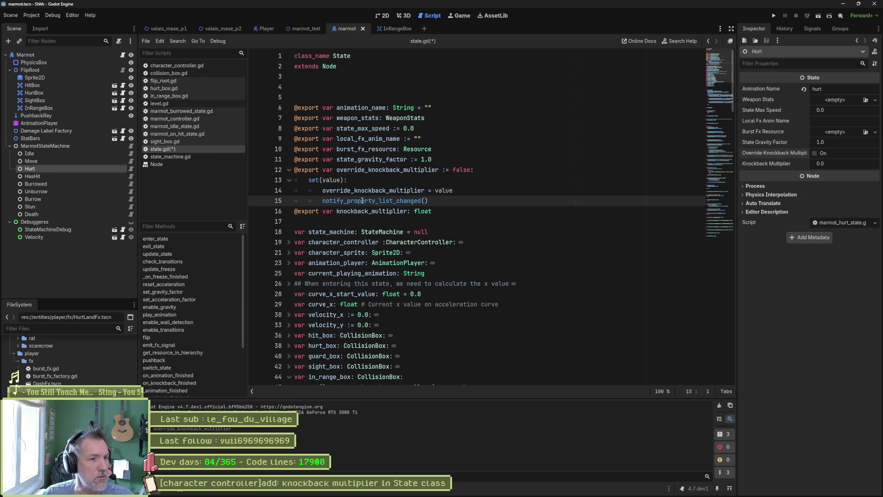
- Paste the _validate_property function above enter_state, with a blank line before it
scroll(368, 234, "down", 10)
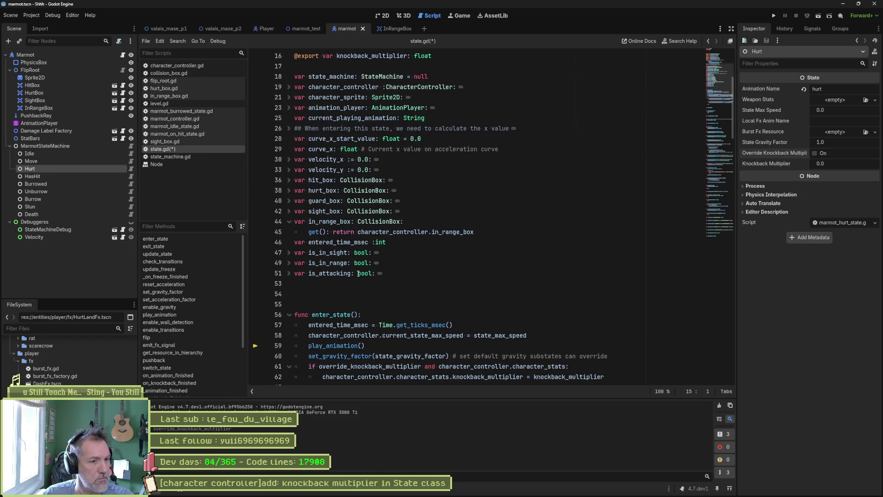
scroll(344, 270, "up", 5)
left_click(436, 231)
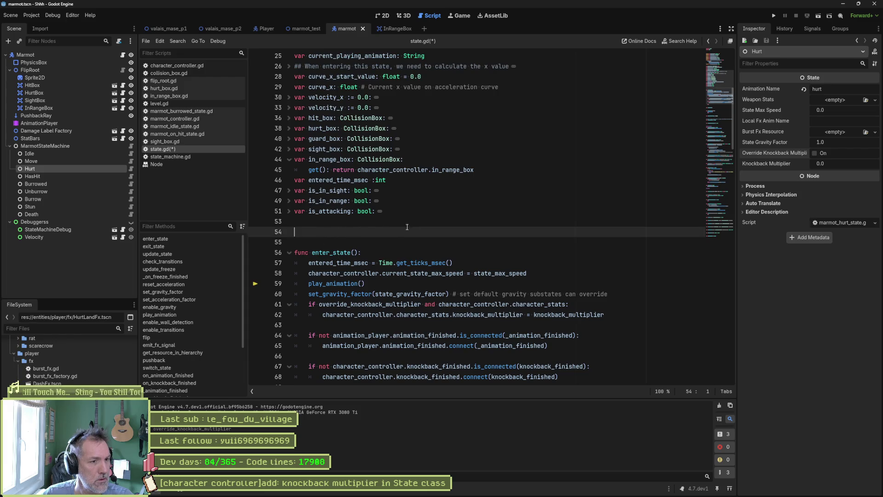
key("ctrl+v")
left_click(436, 221)
key("Return")
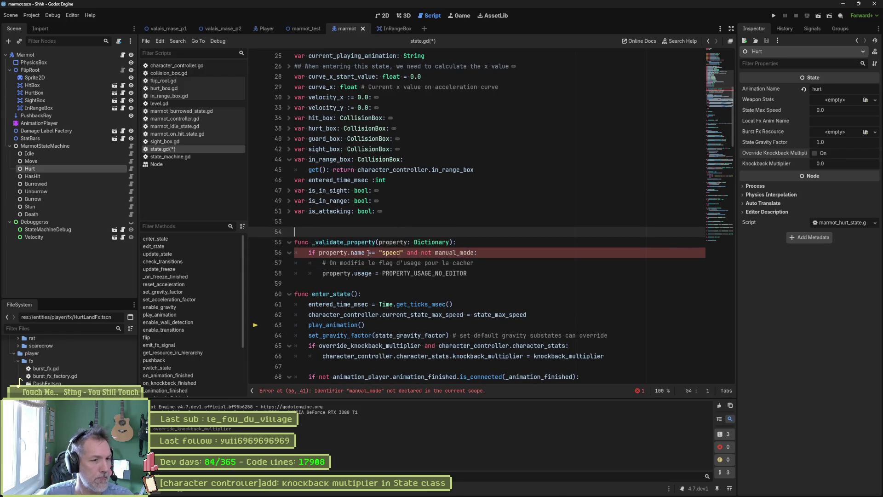
left_click_drag(368, 253, 372, 264)
key("shift+Tab")
left_click(325, 263)
key("ctrl+z")
left_click(468, 251)
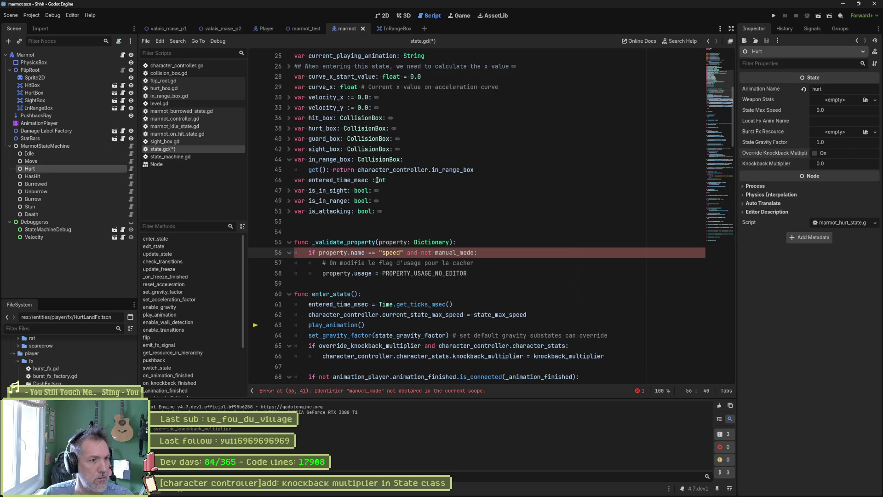
- Replace manual_mode in the condition with override_knockback_multiplier
scroll(364, 107, "up", 6)
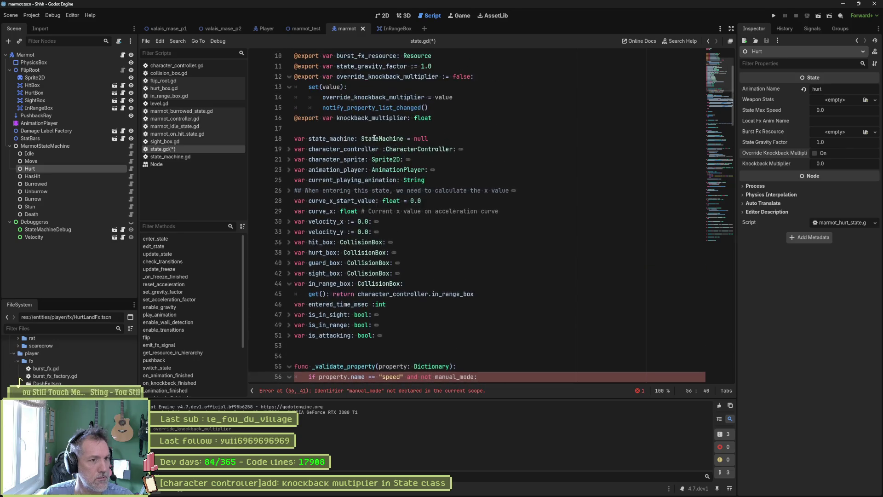
left_click(372, 139)
double_click(372, 139)
key("ctrl+c")
scroll(393, 264, "down", 7)
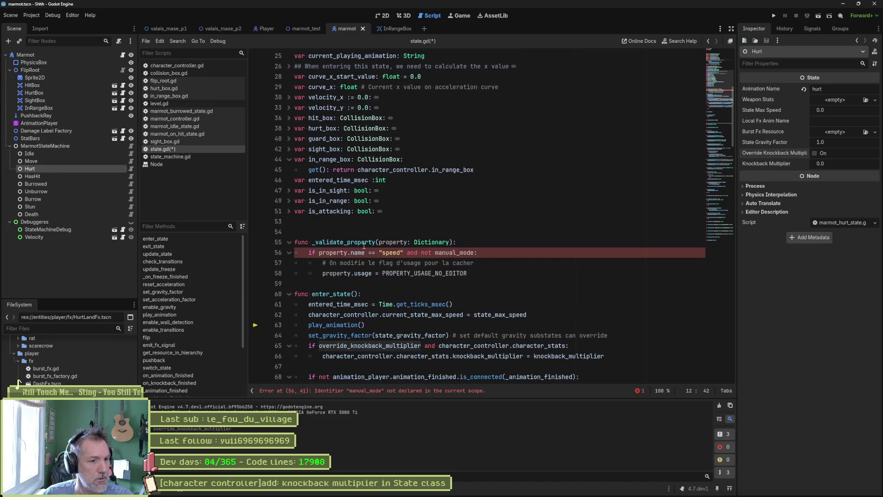
double_click(463, 252)
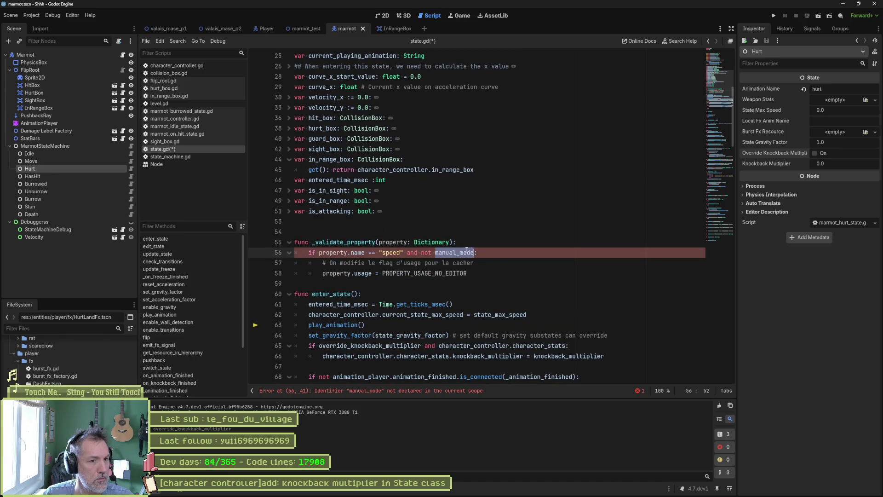
key("ctrl+v")
- Replace "speed" with "knockback_multiplier" in the condition and save state.gd
left_click(422, 253)
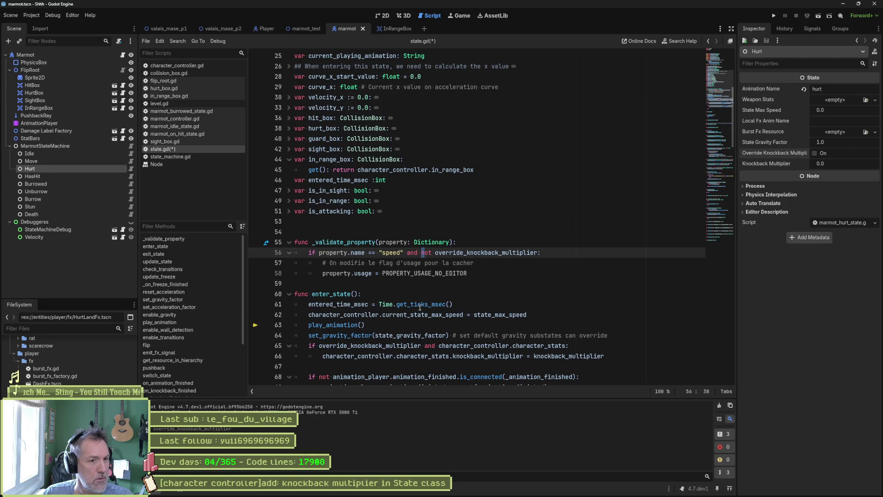
double_click(390, 254)
scroll(424, 213, "up", 1)
scroll(424, 213, "up", 3)
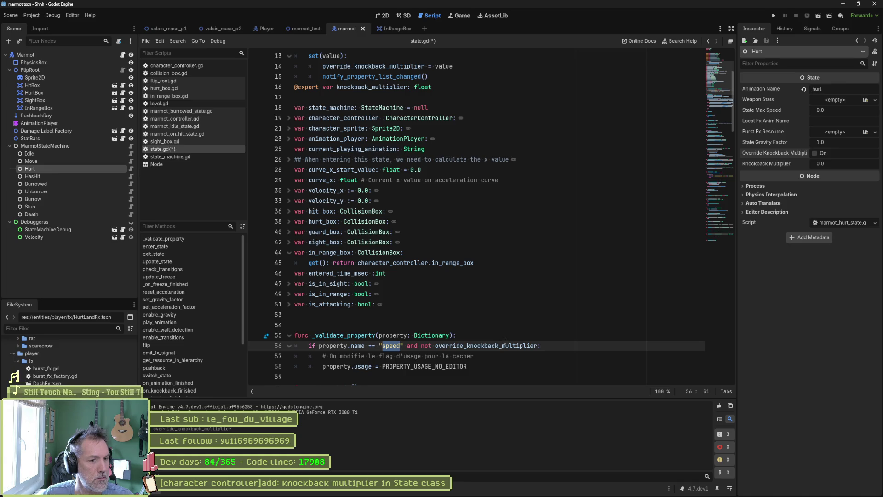
scroll(400, 187, "up", 2)
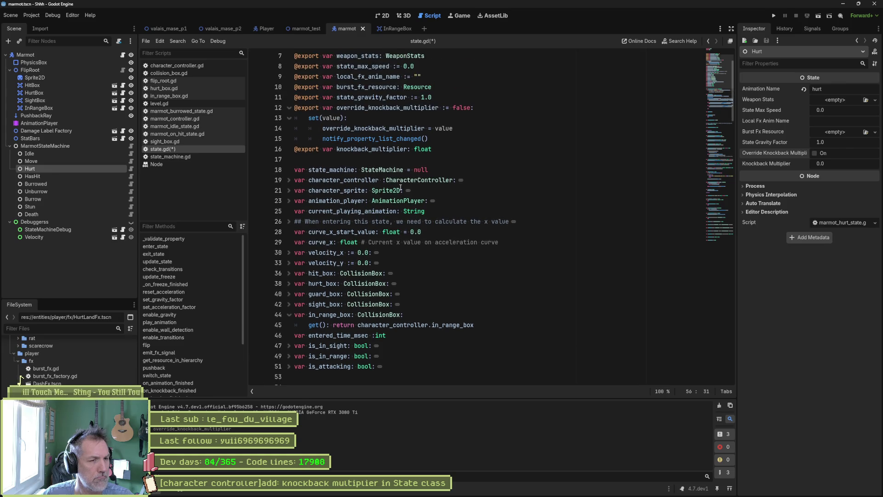
double_click(375, 150)
key("ctrl+c")
scroll(375, 154, "down", 7)
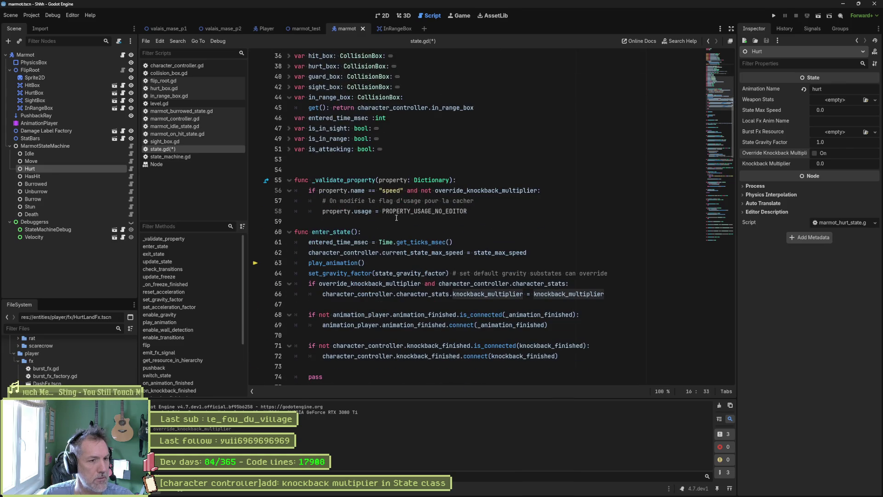
double_click(417, 190)
key("ctrl+v")
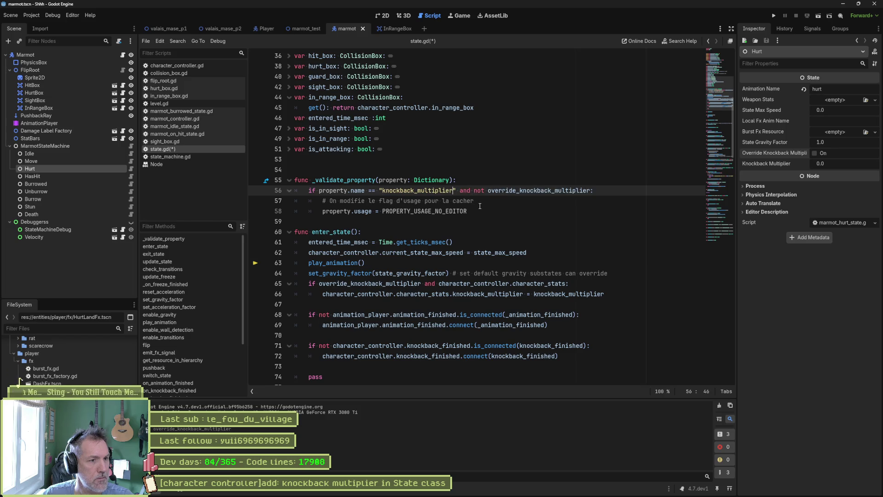
key("ctrl+s")
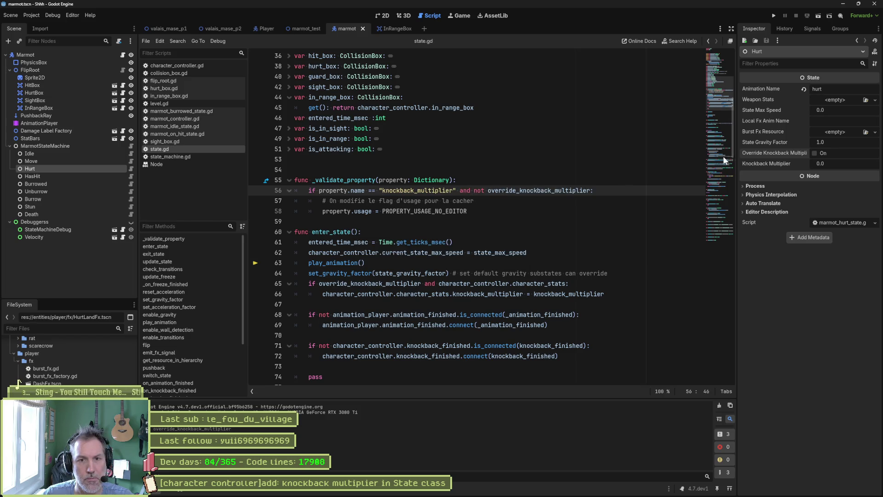
- Test the Hurt state's Override Knockback Multiplier toggle, with a breakpoint on the property.usage line
left_click(815, 153)
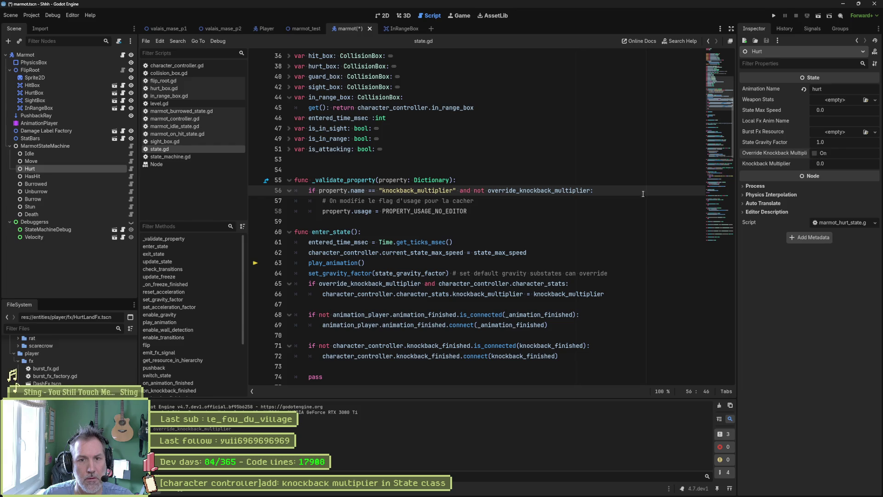
left_click(669, 201)
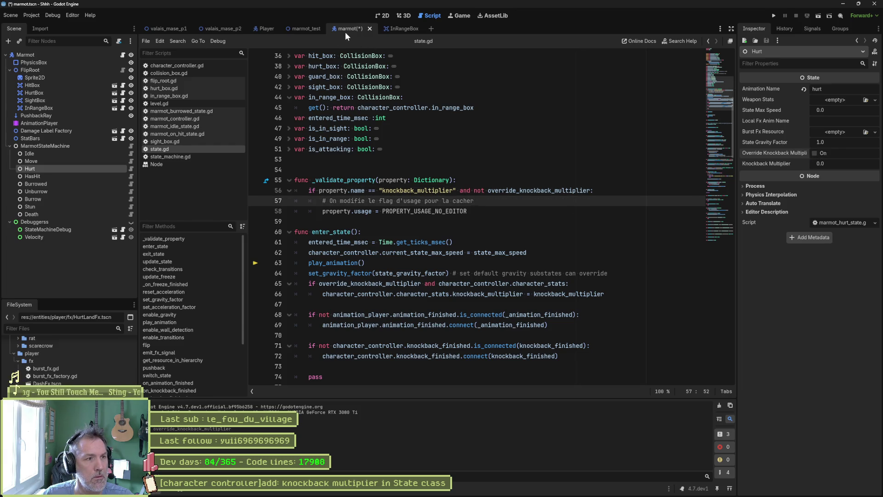
left_click(78, 130)
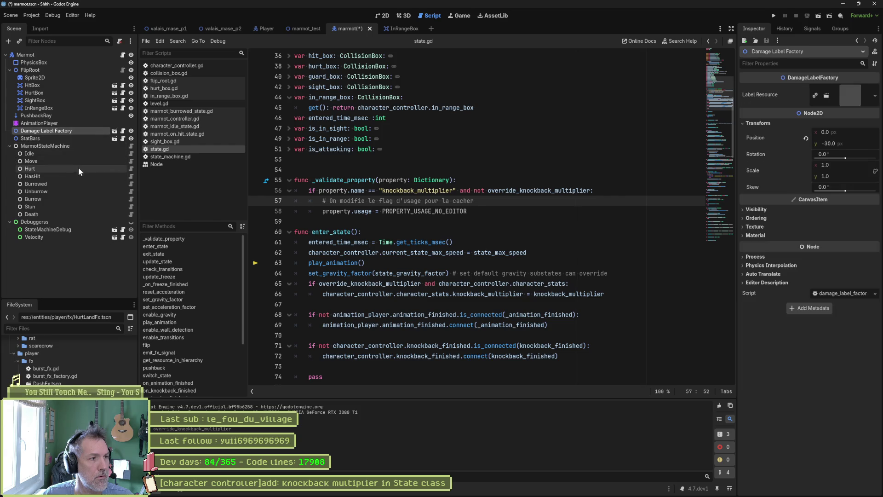
left_click(78, 169)
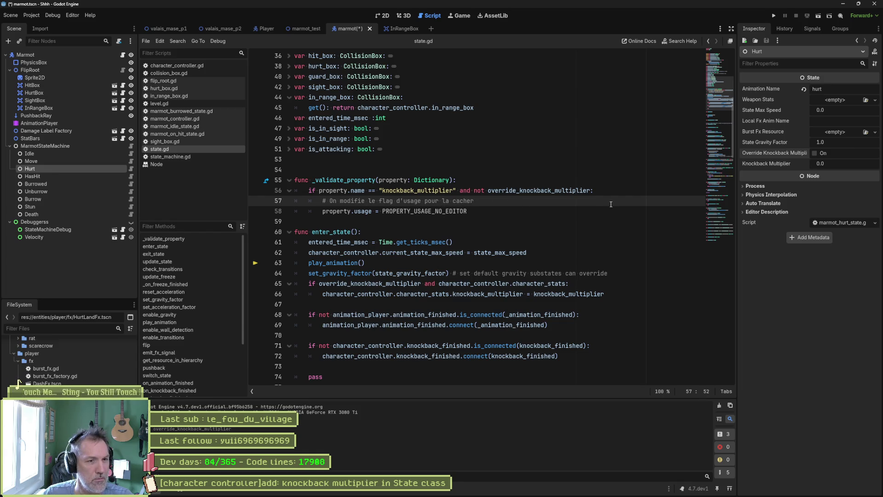
left_click(256, 211)
left_click(815, 153)
left_click(815, 153)
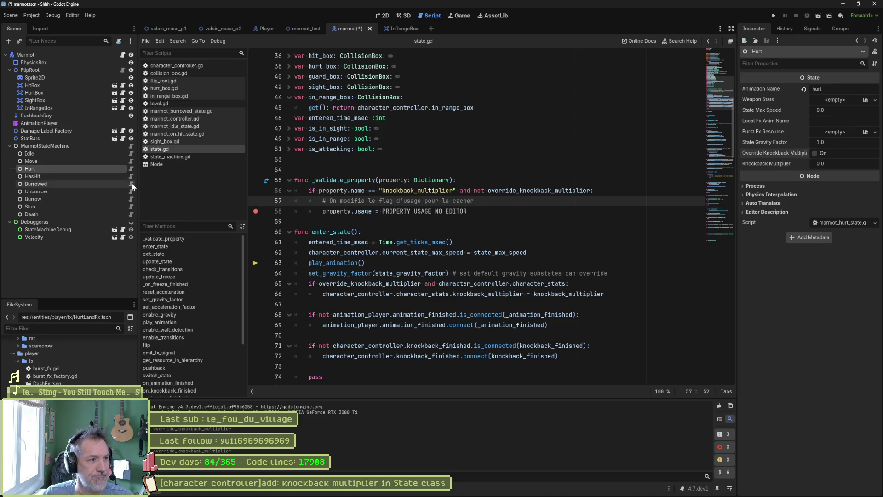
- In the Player scene, enable Override Knockback Multiplier on a state node
left_click(56, 123)
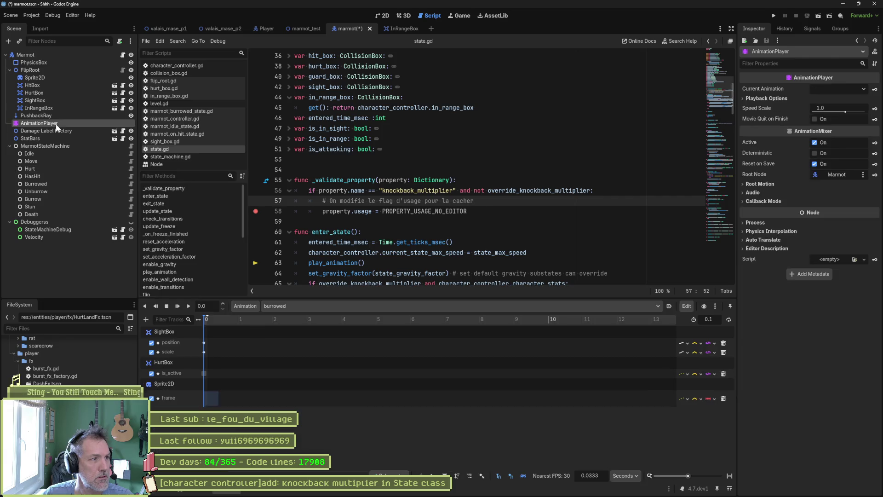
left_click(105, 168)
left_click(266, 30)
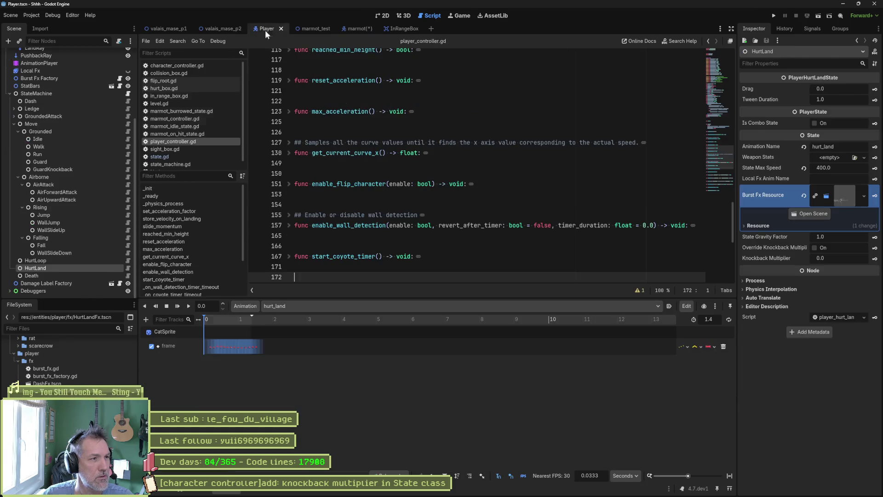
left_click(111, 139)
left_click(814, 177)
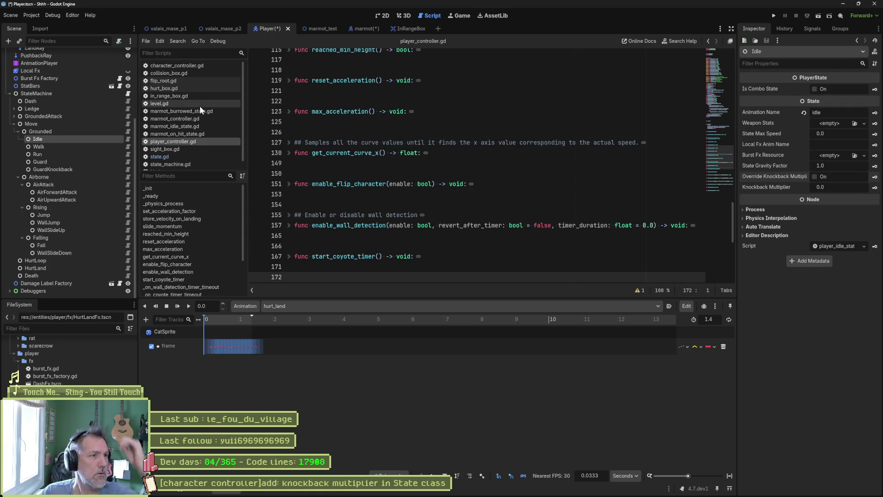
- Open state.gd and read the engine documentation for _validate_property
left_click(174, 156)
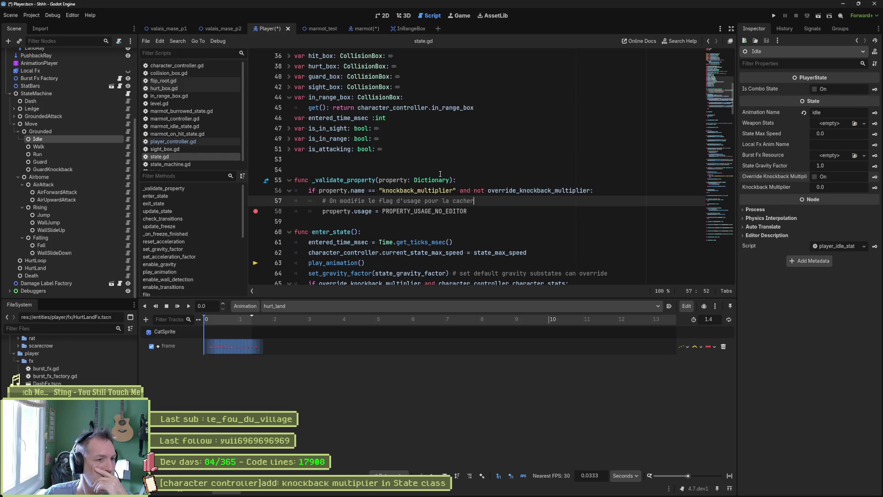
double_click(365, 180)
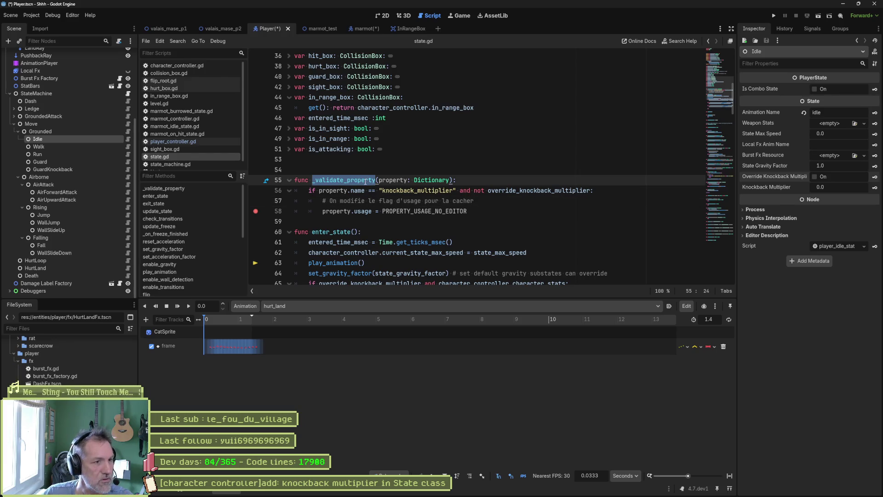
left_click(267, 180)
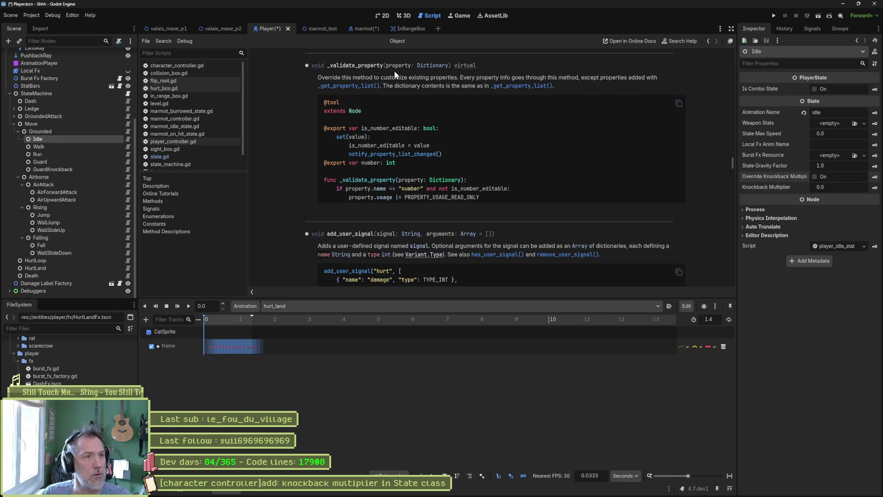
key("alt+Left")
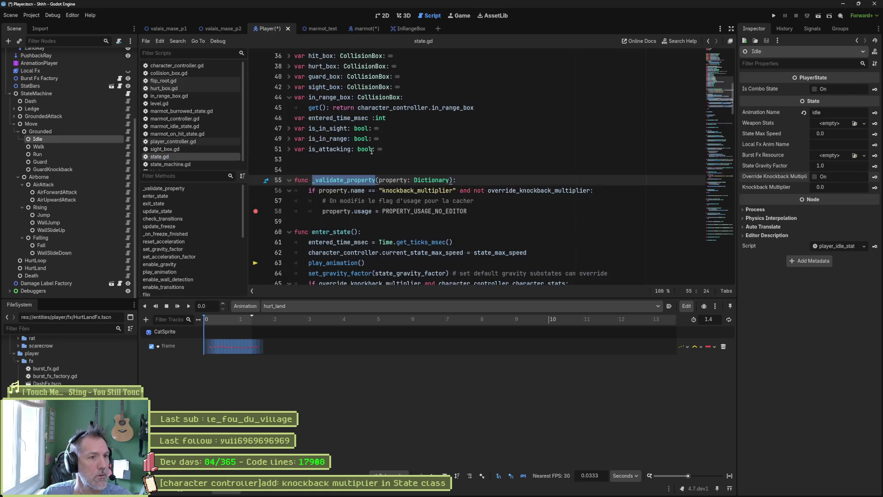
scroll(723, 100, "up", 10)
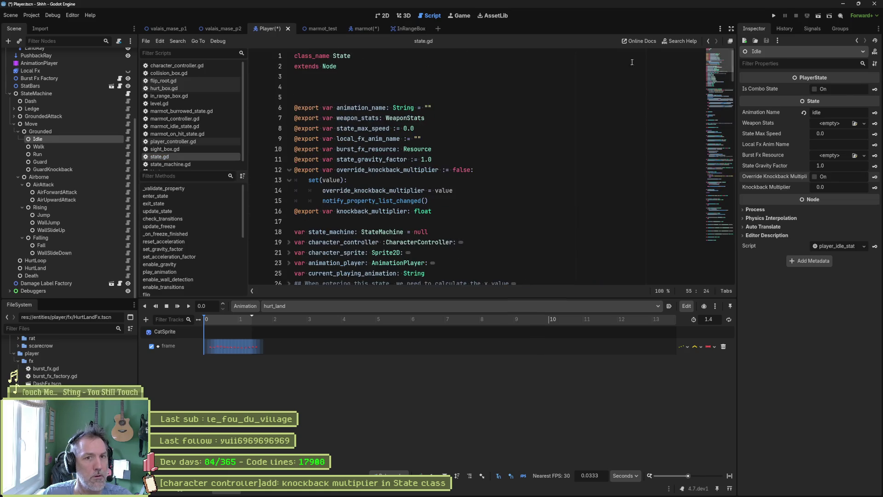
left_click(301, 57)
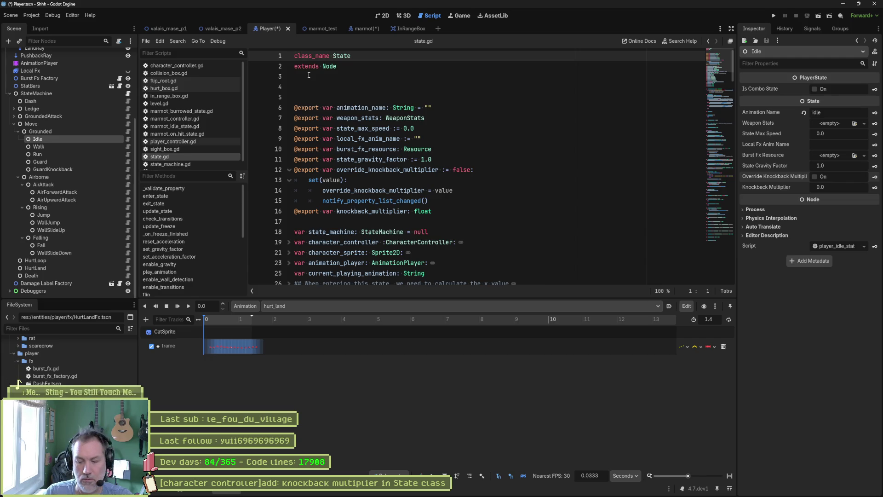
key("ctrl+Delete")
type("@tool")
key("Return")
key("ctrl+BackSpace")
type("tool")
key("Escape")
key("Return")
key("Return")
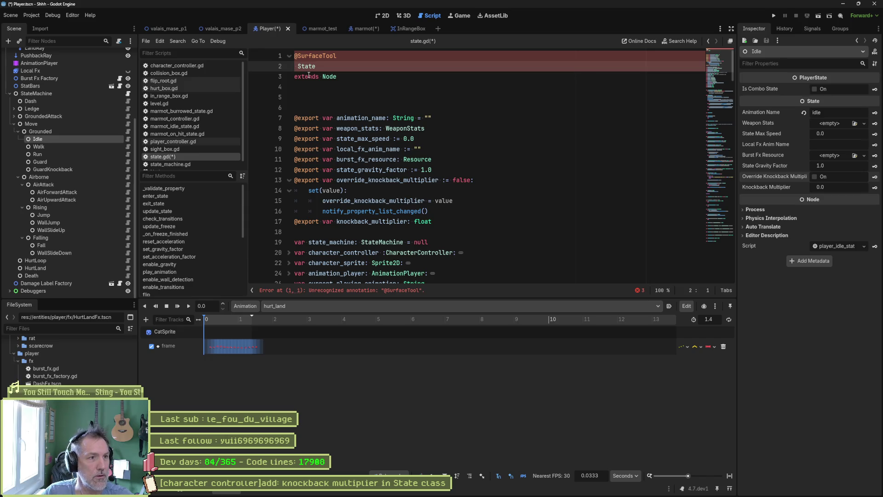
type("class_na")
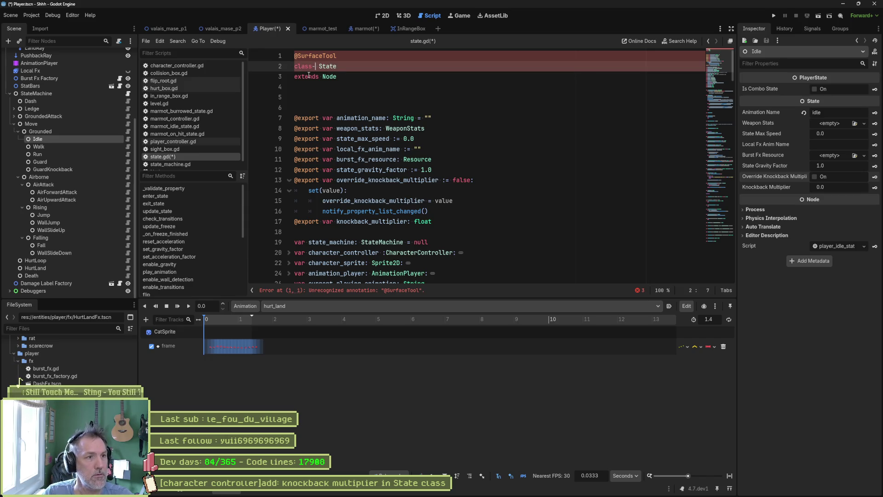
key("Return")
key("Up")
key("Left")
key("Left")
key("BackSpace")
key("BackSpace")
key("BackSpace")
key("BackSpace")
key("BackSpace")
key("BackSpace")
key("ctrl+s")
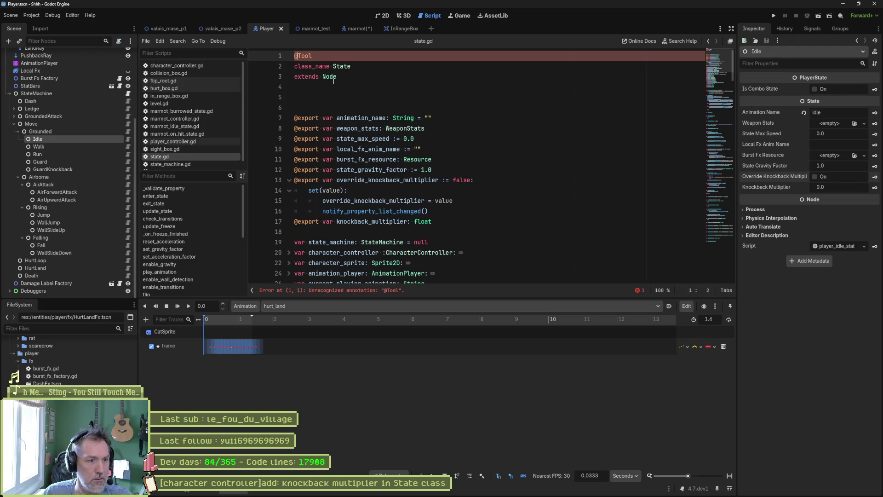
key("Delete")
type("t")
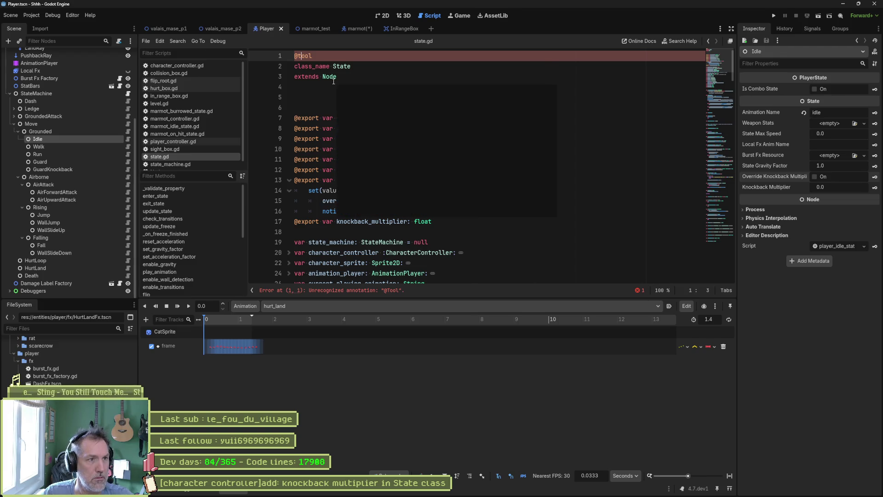
key("ctrl+s")
left_click(815, 177)
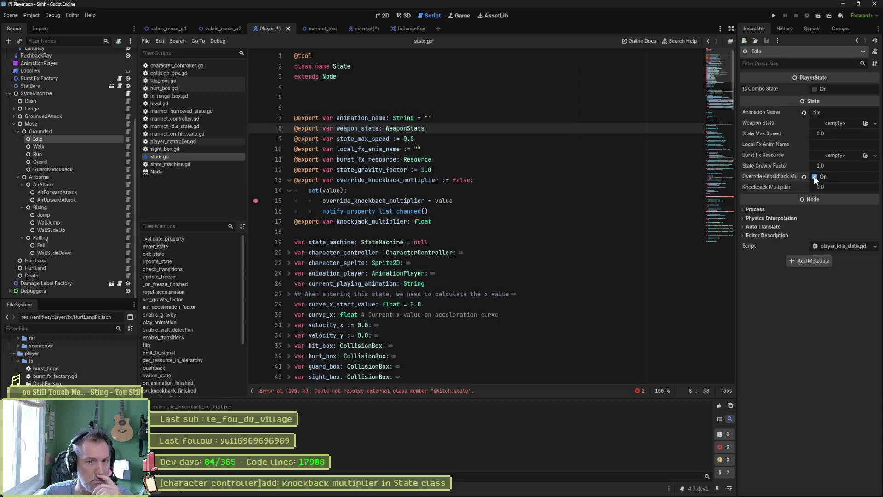
- Close the Player, marmot_test and InRangeBox scenes and save valais_mase_p2
left_click(288, 29)
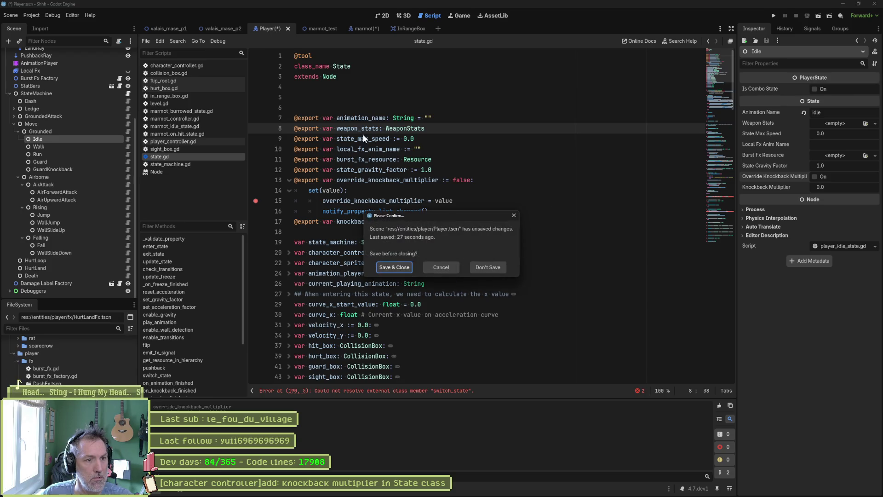
left_click(394, 267)
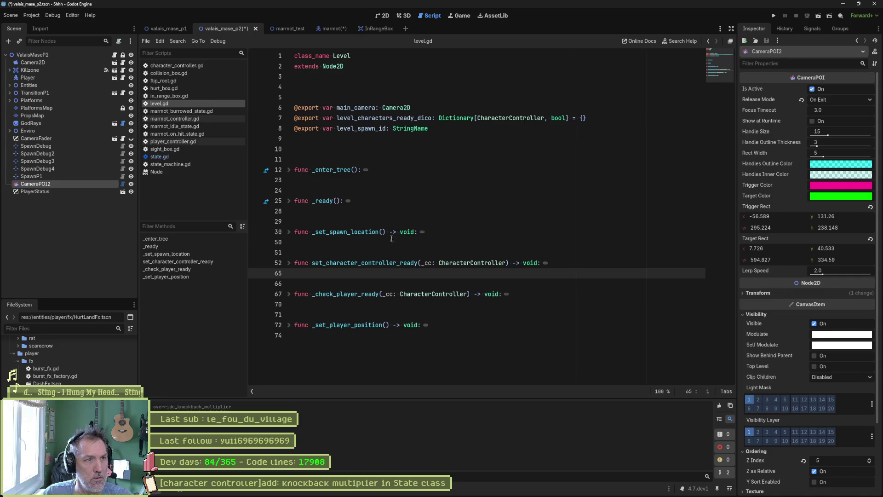
left_click(281, 27)
middle_click(281, 27)
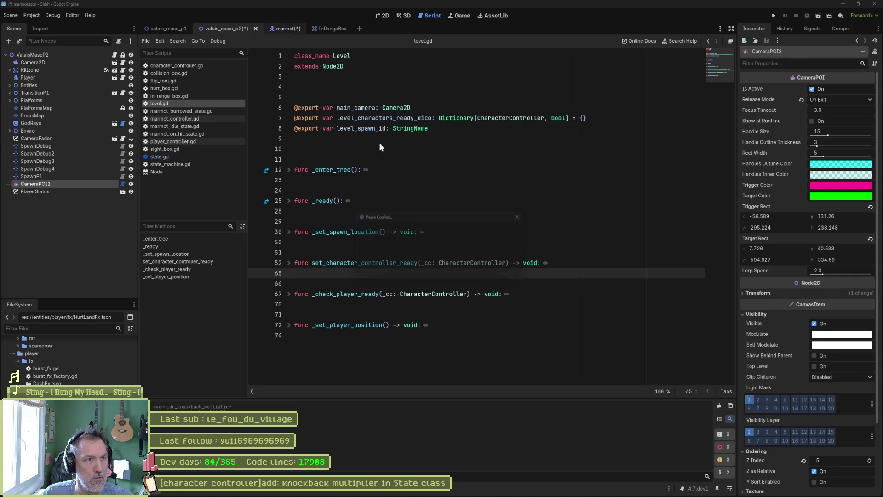
left_click(382, 267)
middle_click(286, 29)
key("ctrl+s")
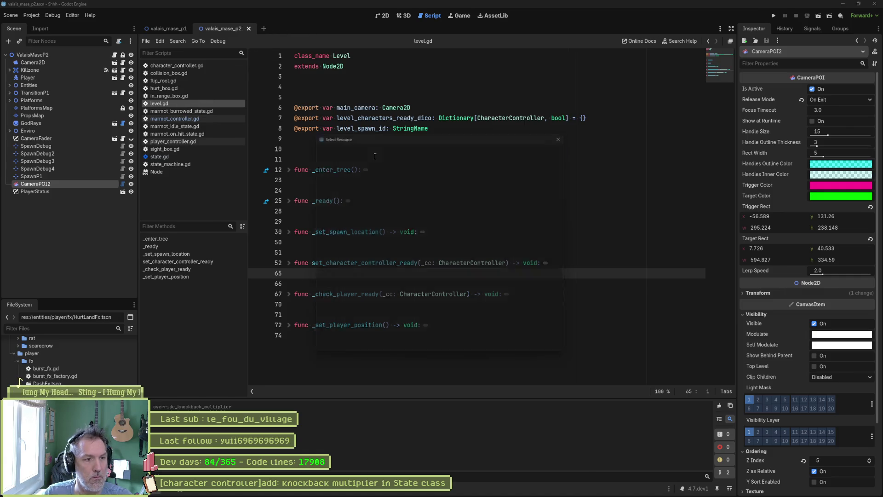
- Quick-open marmot_test.tscn and then marmot.tscn
key("shift+alt+o")
type("marmot.sts")
key("Down")
key("Down")
key("Return")
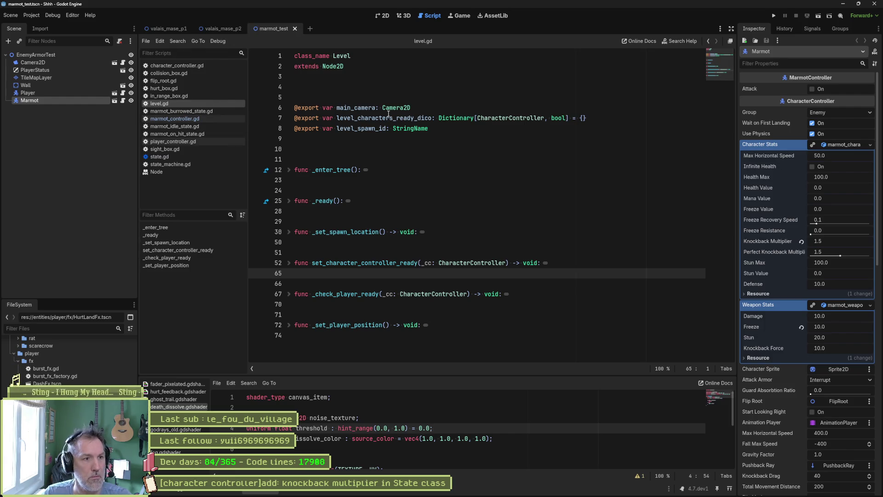
key("ctrl+shift+o")
type("marmot")
key("Return")
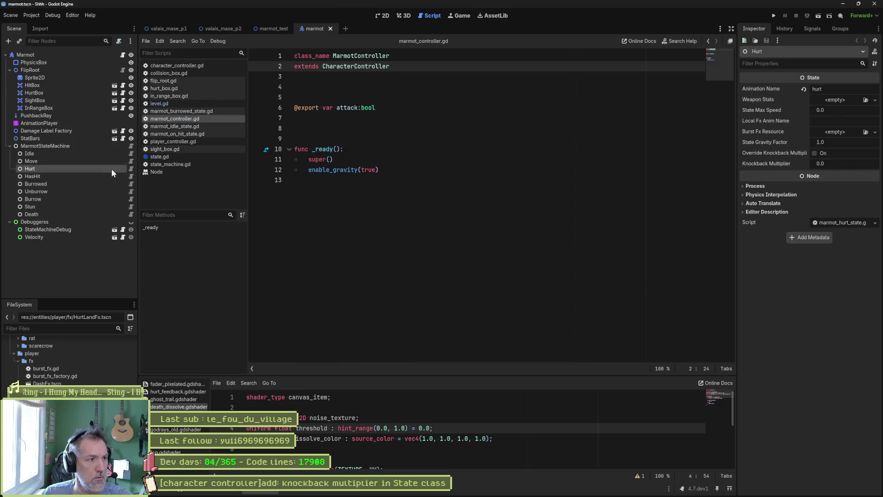
- Enable the Hurt state's knockback override, open state.gd with the Output panel, and go to _validate_property
left_click(817, 153)
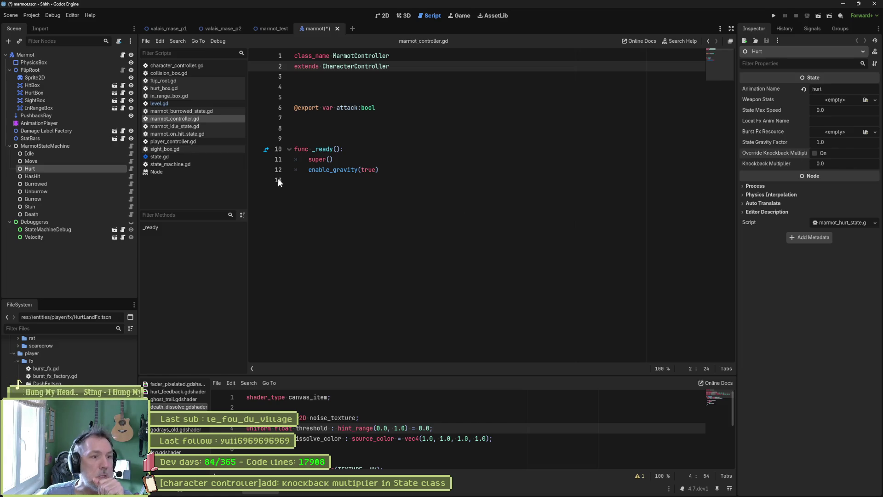
left_click(186, 157)
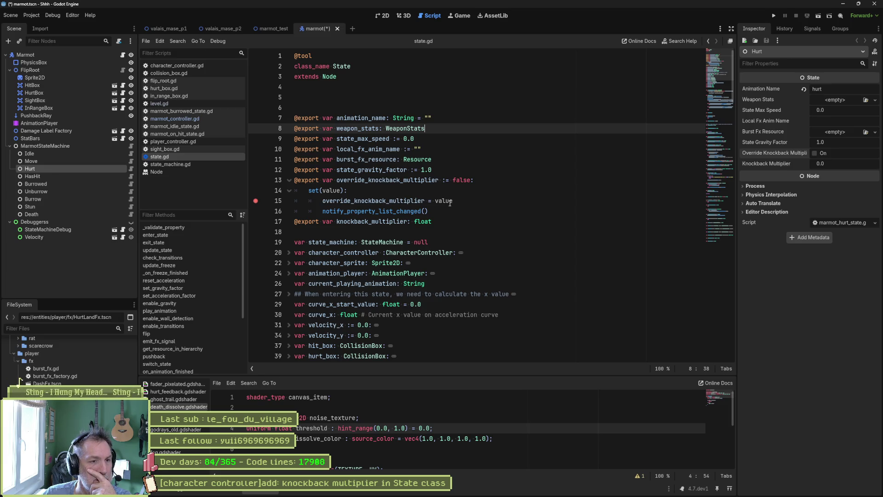
key("alt+o")
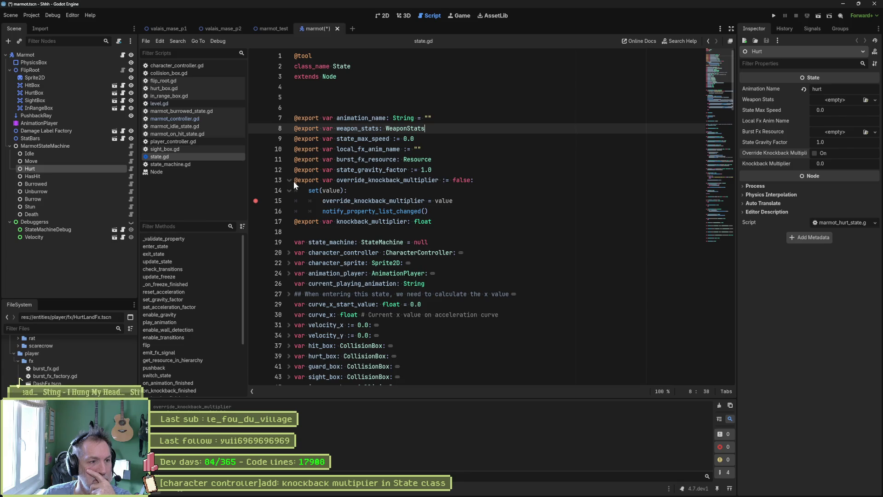
left_click(324, 223)
double_click(371, 222)
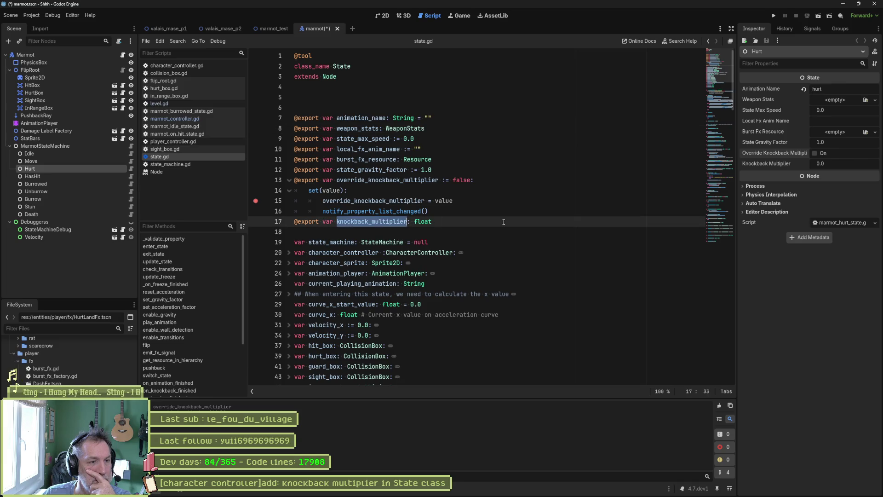
scroll(540, 226, "down", 6)
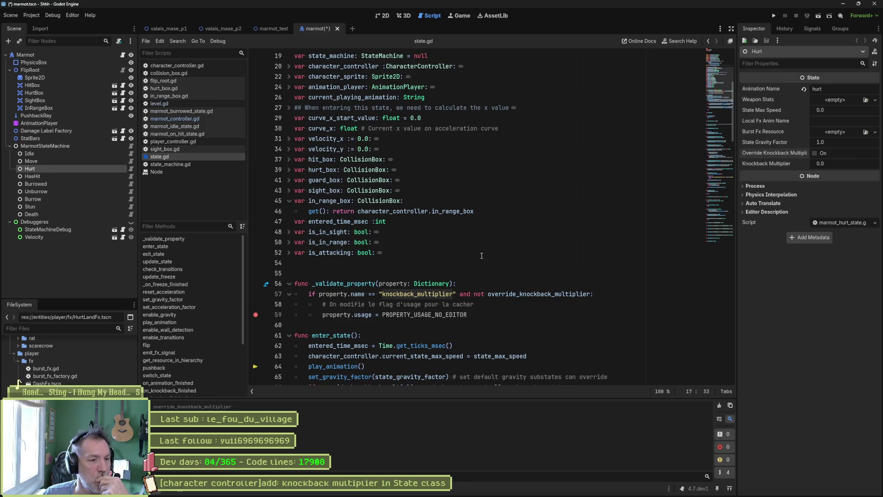
left_click(467, 284)
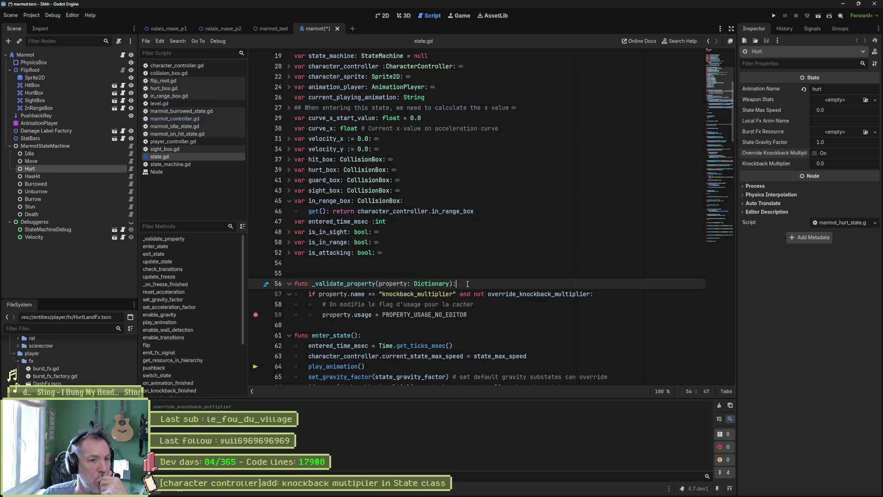
- Add print(property) to _validate_property, save, and toggle the Hurt override to test
key("Return")
type("print(")
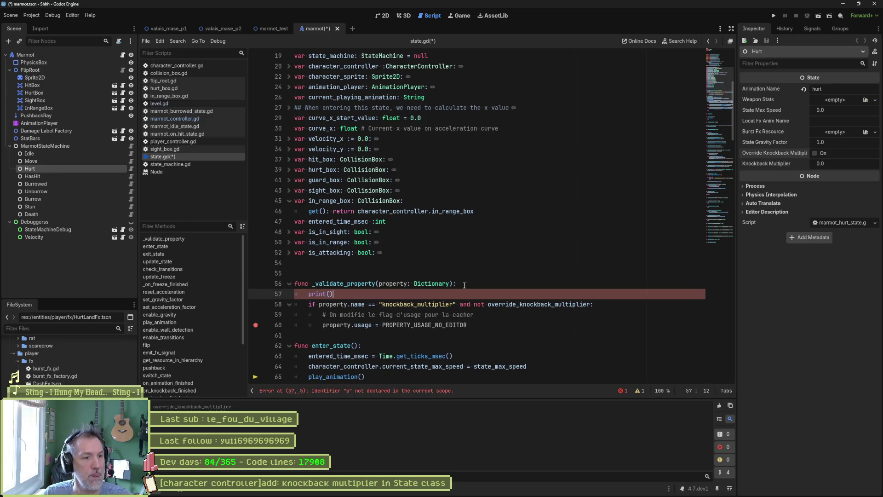
type("property")
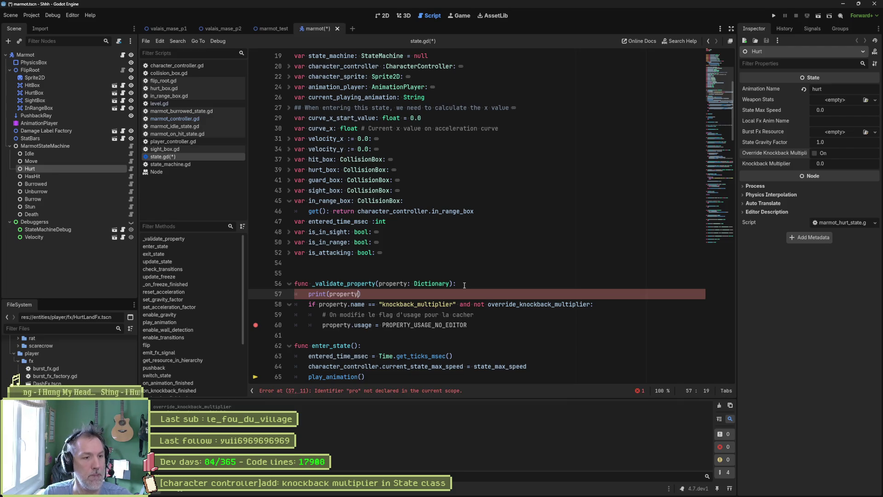
key("ctrl+s")
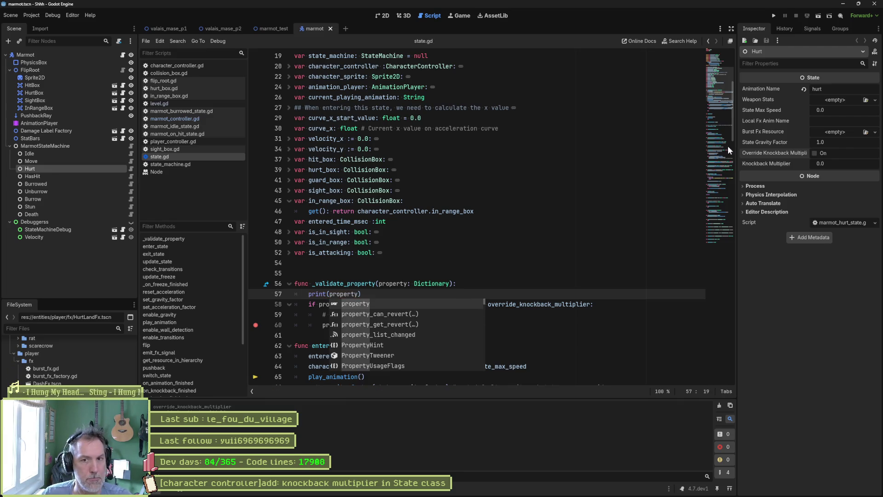
left_click(814, 153)
left_click(815, 153)
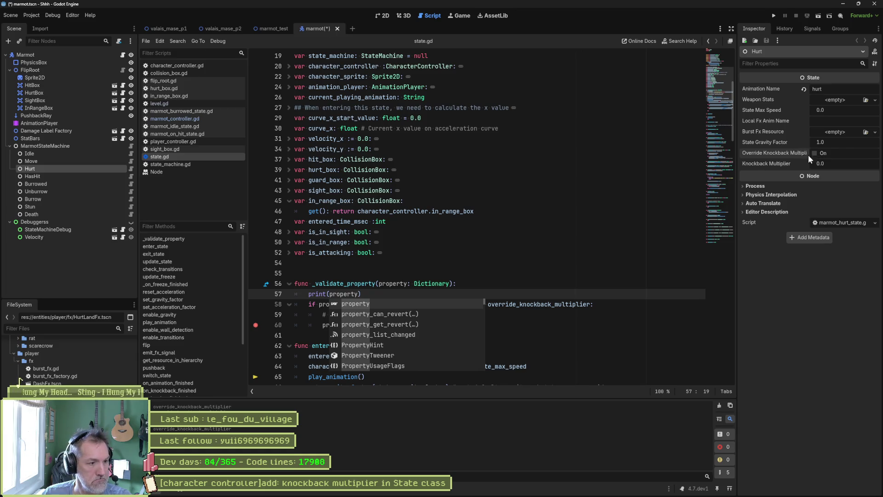
- On the Burrowed state, enable knockback override, adjust Knockback Multiplier, and save the marmot scene
left_click(74, 184)
left_click(815, 154)
mouse_move(780, 163)
left_mouse_down()
mouse_move(792, 164)
mouse_move(779, 165)
left_mouse_up()
mouse_move(823, 163)
left_mouse_down()
mouse_move(453, 254)
mouse_move(474, 254)
left_mouse_up()
key("ctrl+s")
left_click(815, 153)
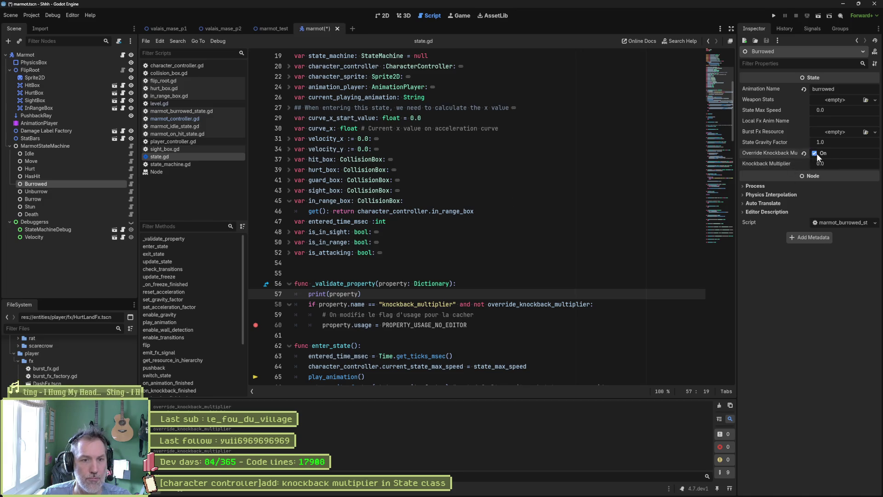
left_click(815, 152)
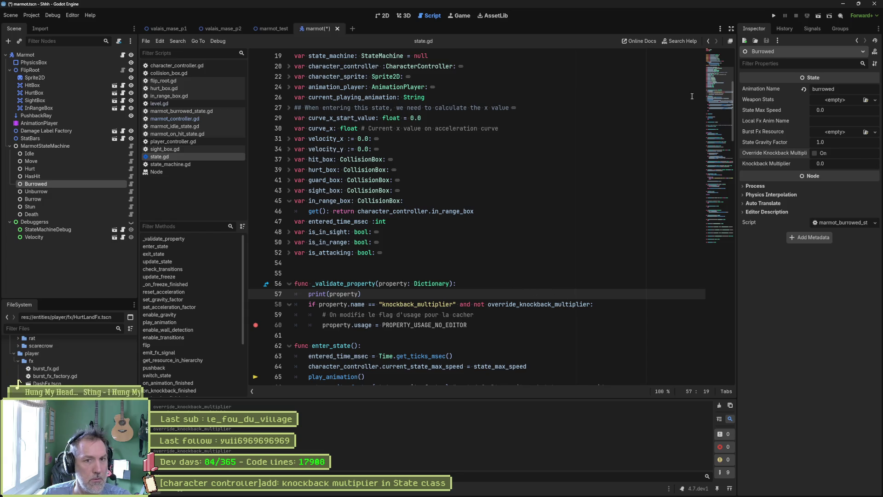
scroll(719, 48, "up", 6)
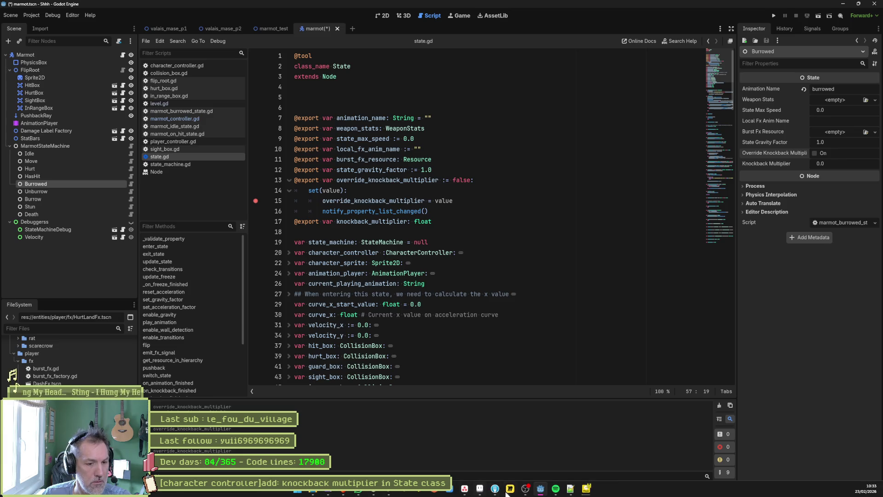
- Reread Gemini's _validate_property example, highlighting 'speed', then return to Godot
left_click(389, 491)
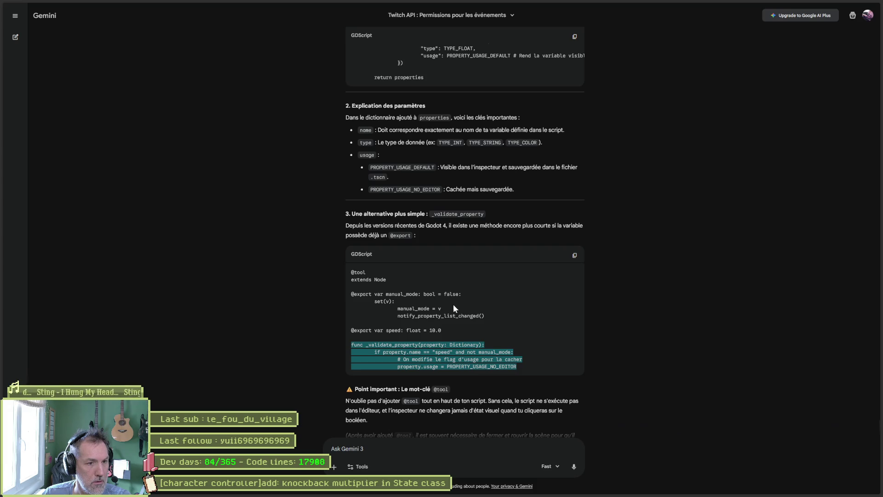
double_click(394, 331)
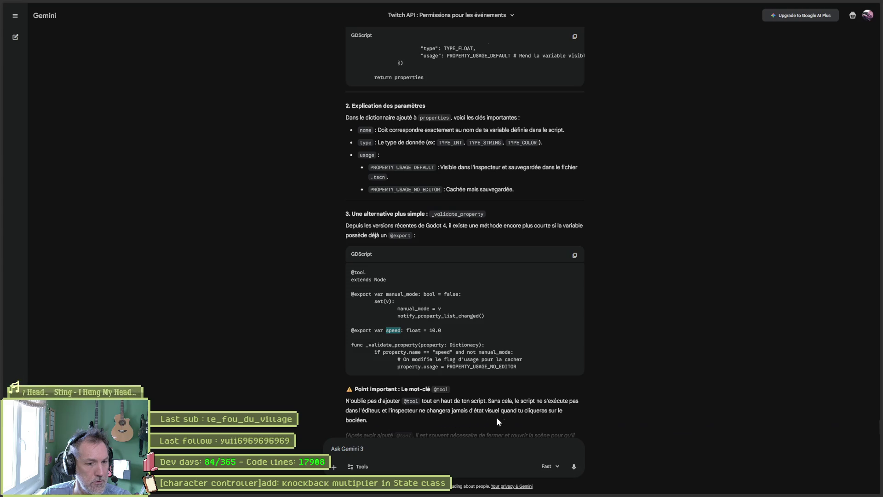
scroll(443, 415, "down", 3)
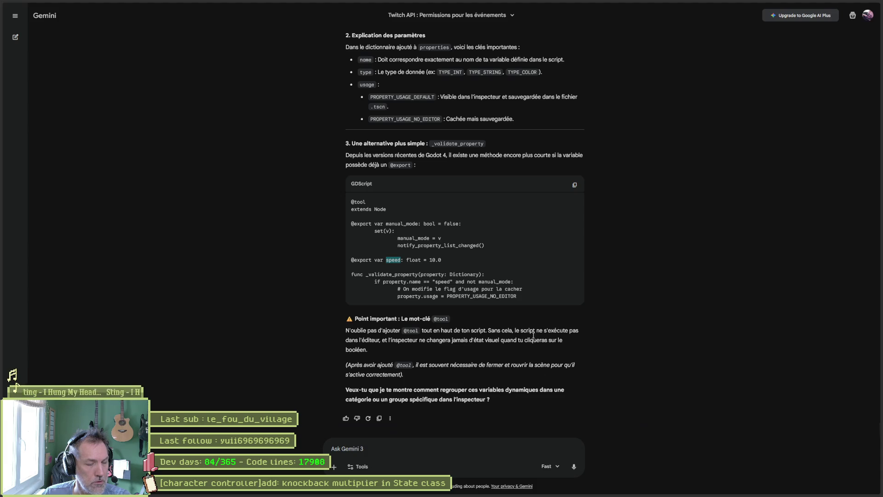
left_click(822, 13)
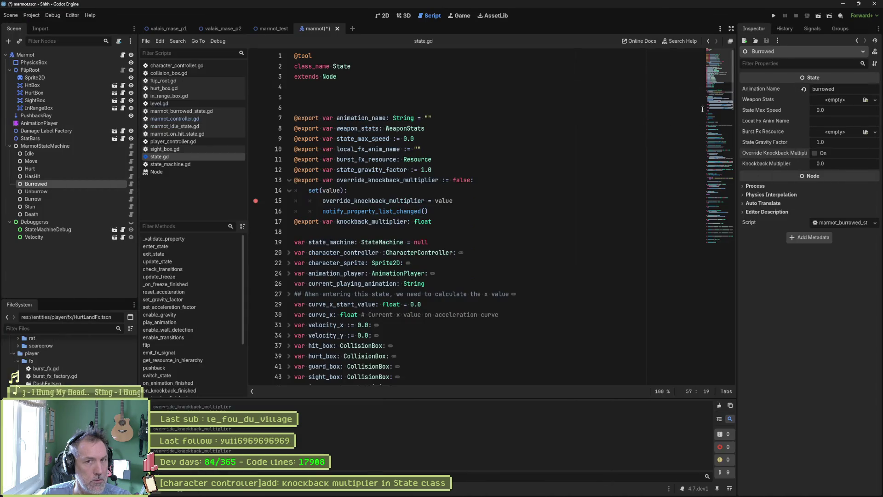
- Save the marmot scene, close Godot, and relaunch it on the Shhh project
left_click(875, 4)
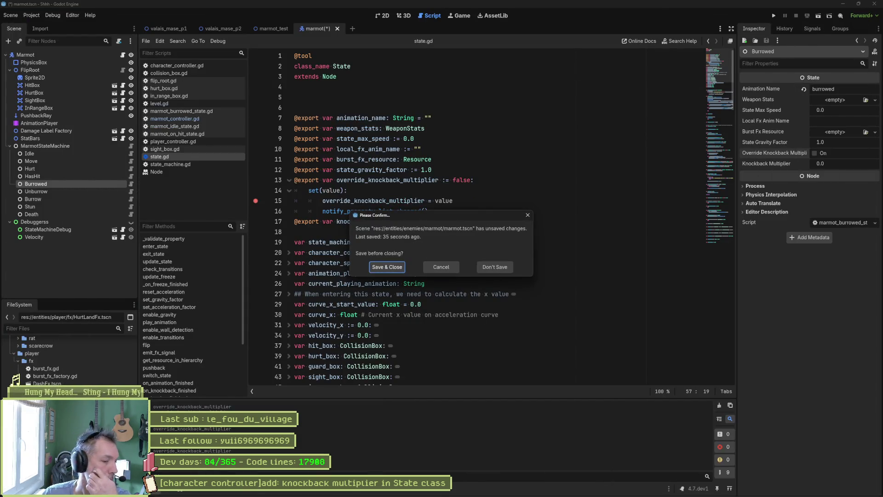
left_click(390, 267)
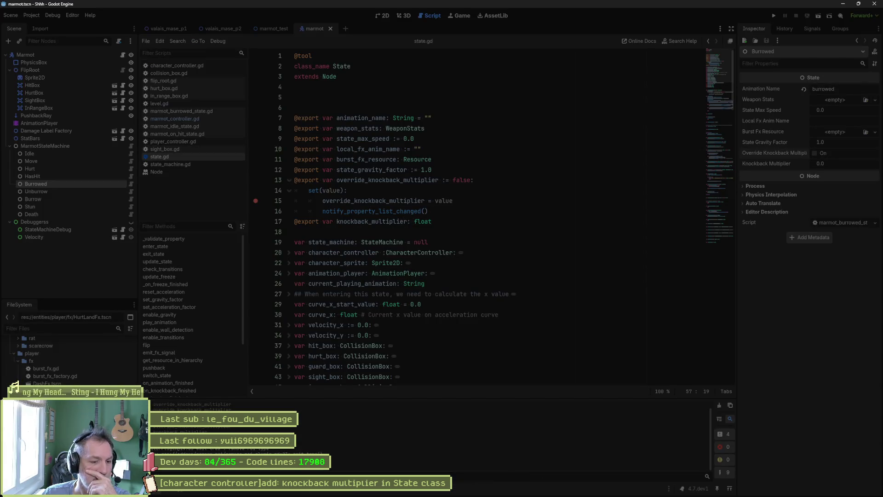
left_click(541, 488)
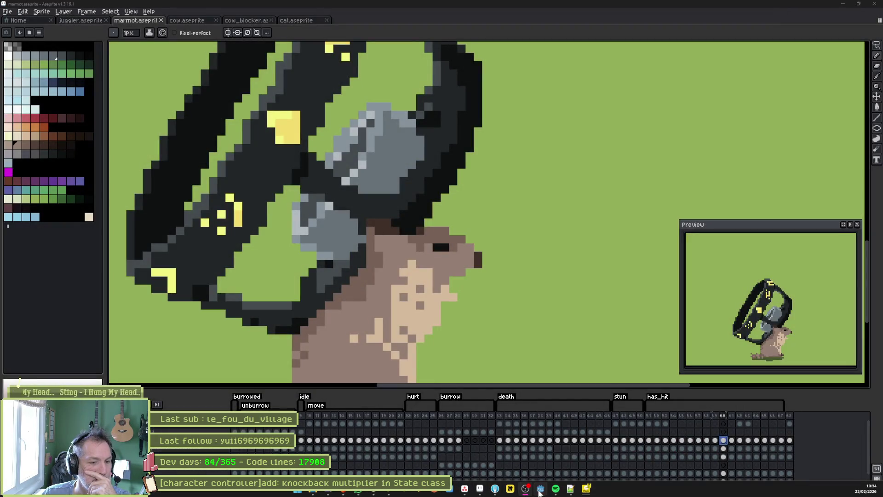
left_click(541, 490)
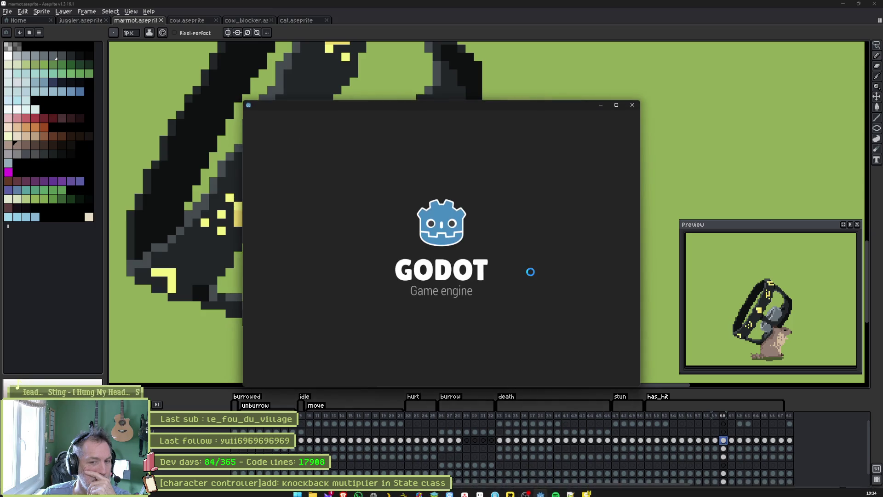
double_click(399, 154)
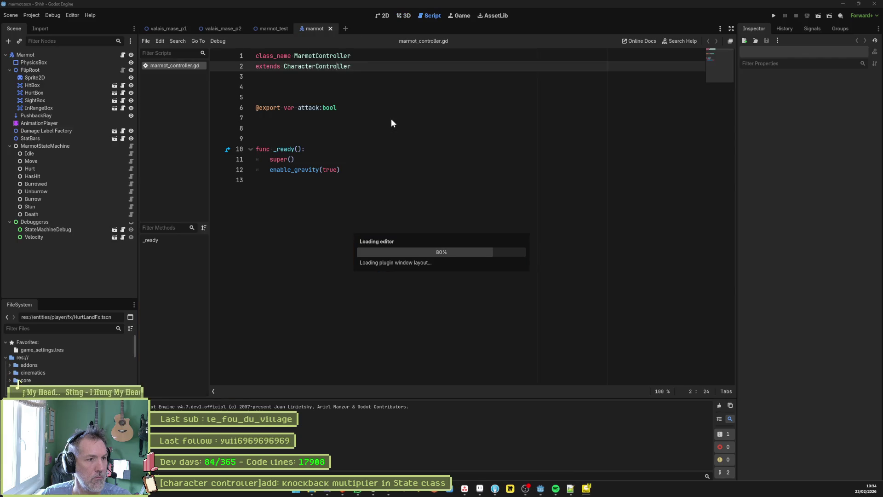
- Close the video player windows, then toggle Override Knockback Multiplier on and off for Hurt
key("F5")
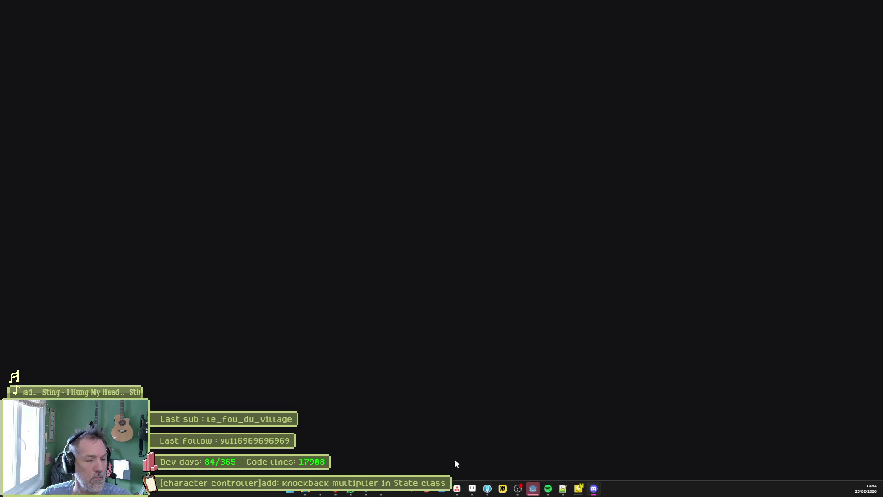
mouse_move(590, 491)
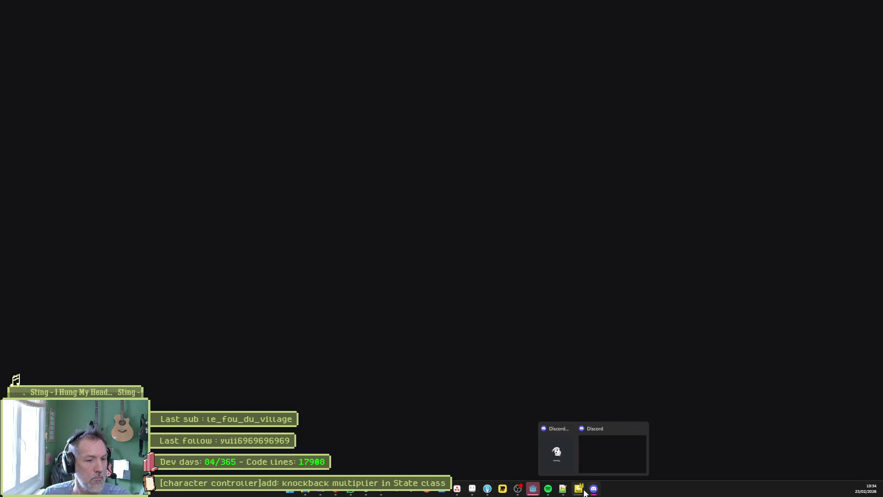
left_click(533, 491)
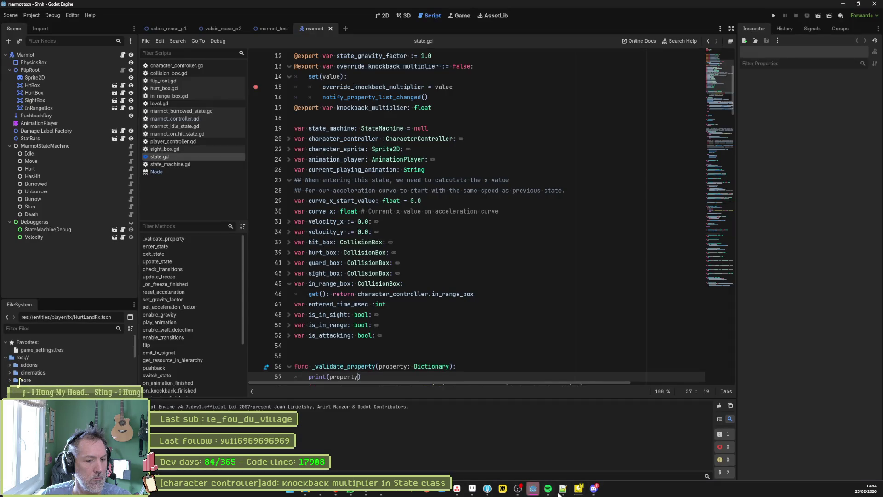
right_click(578, 489)
left_click(596, 470)
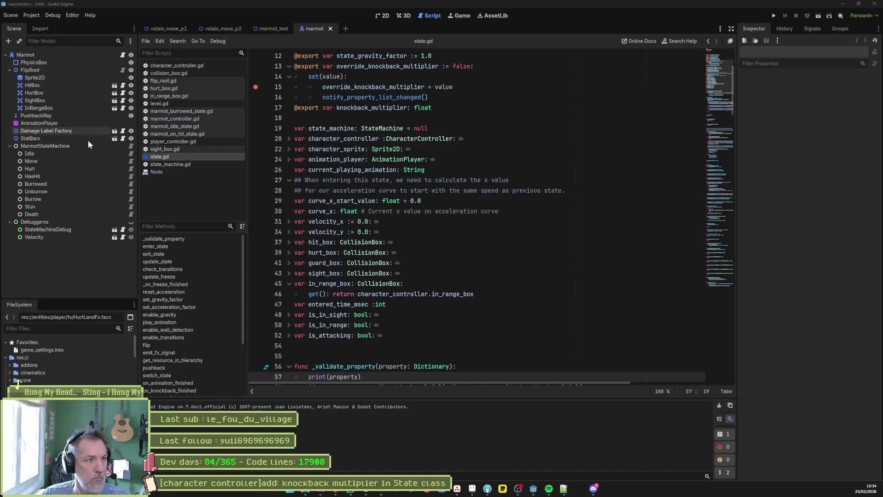
left_click(61, 168)
left_click(816, 153)
left_click(815, 154)
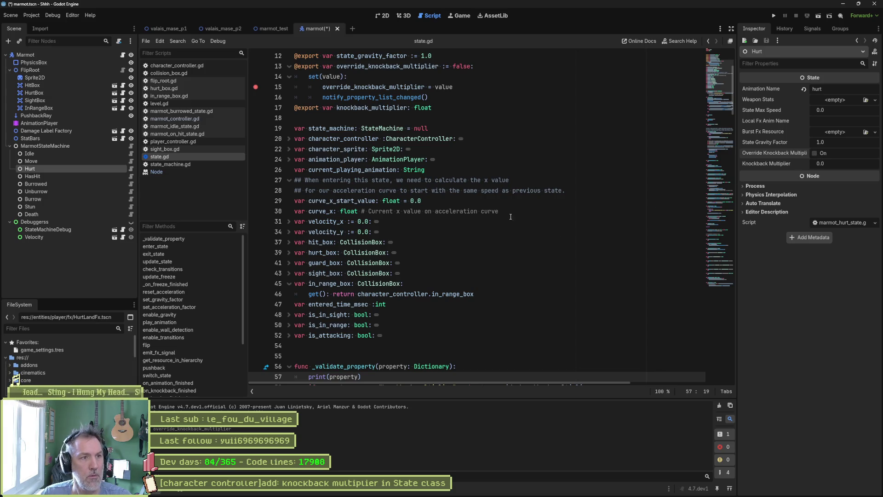
left_click(592, 492)
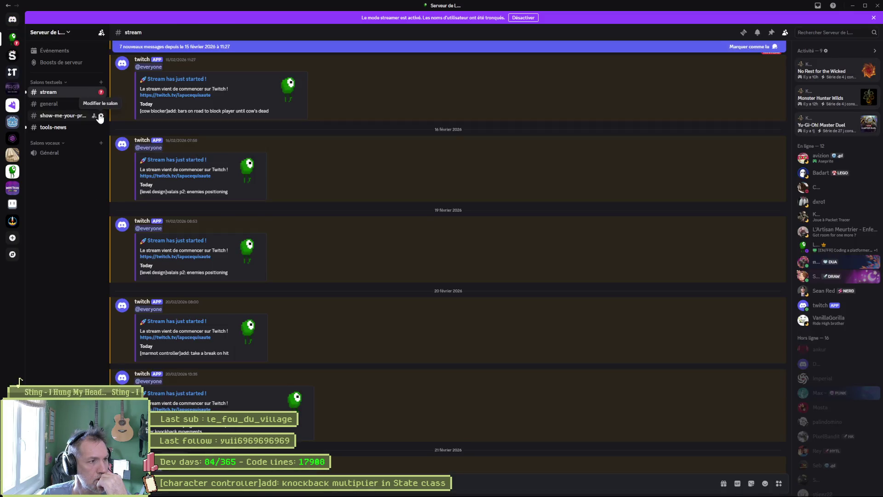
- Glance at #tools-news, then mute the #stream channel and review its notification options
left_click(53, 127)
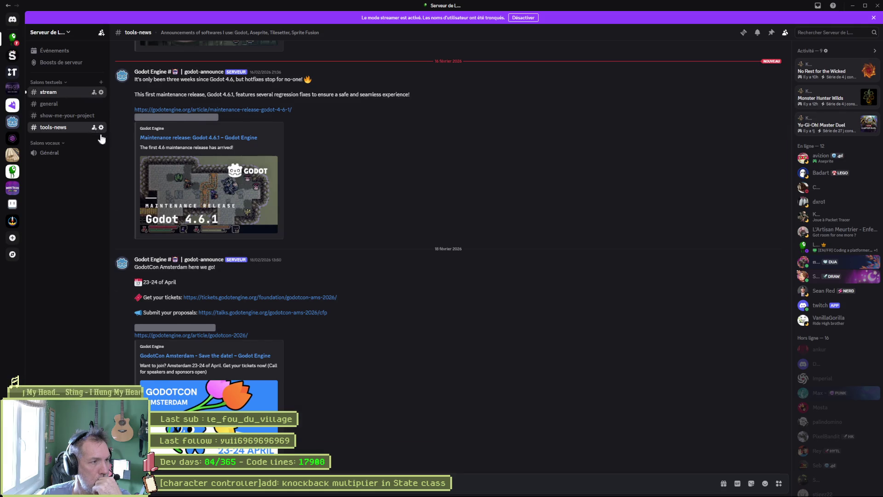
left_click(48, 92)
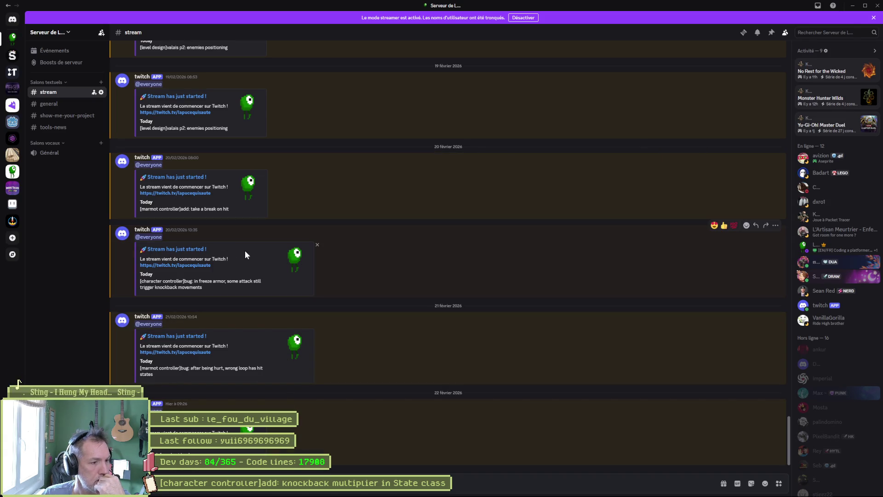
right_click(52, 92)
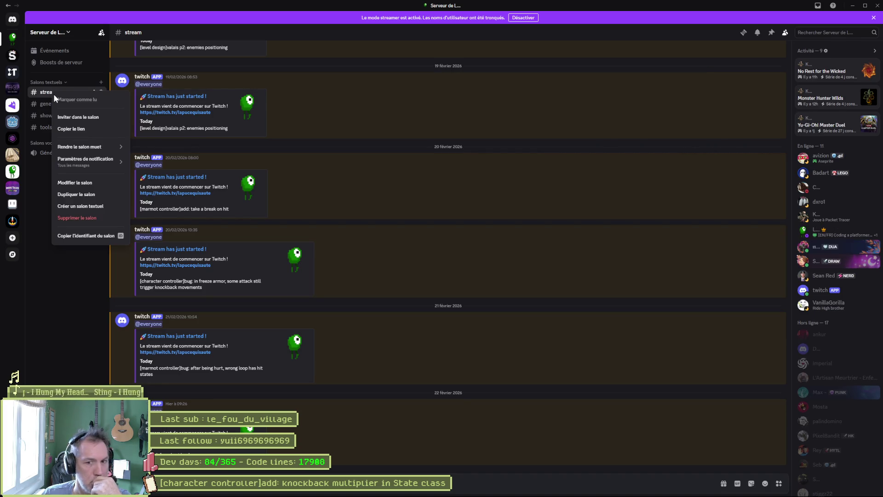
mouse_move(116, 150)
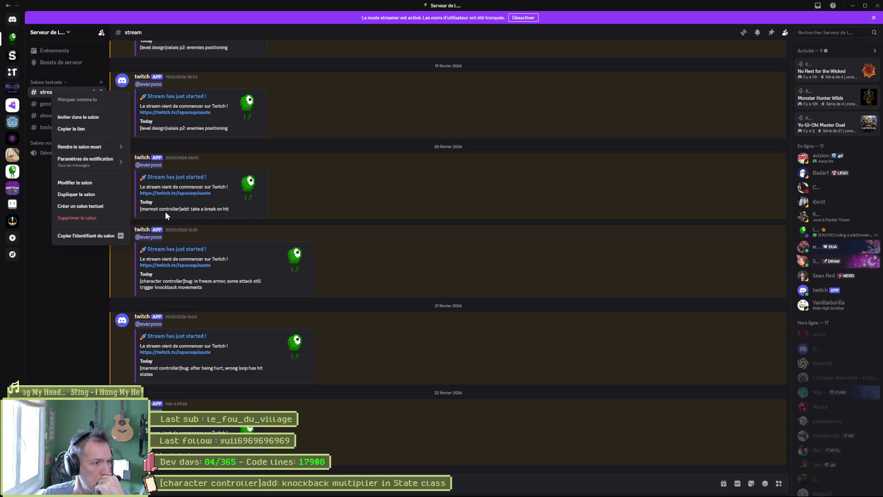
left_click(159, 212)
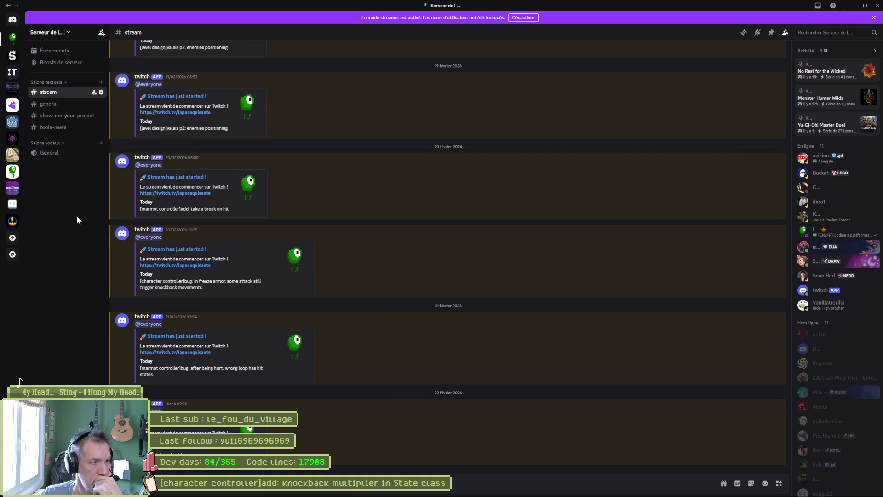
right_click(47, 94)
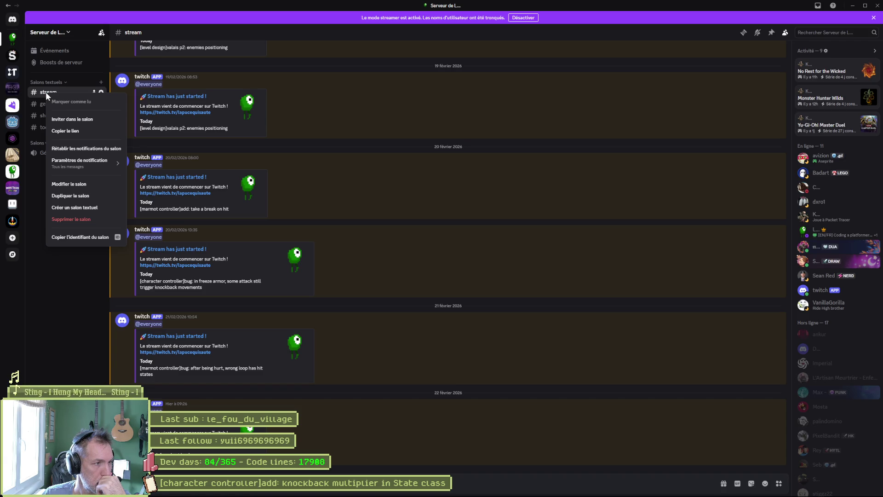
left_click(92, 276)
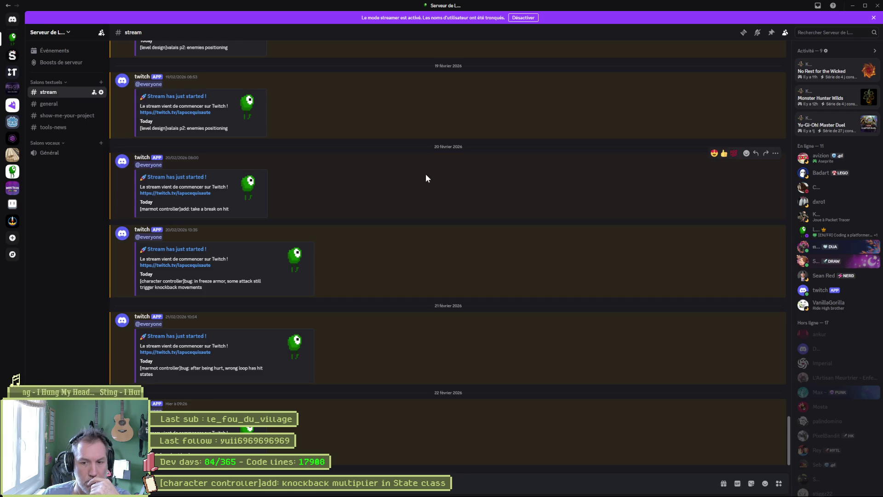
right_click(41, 93)
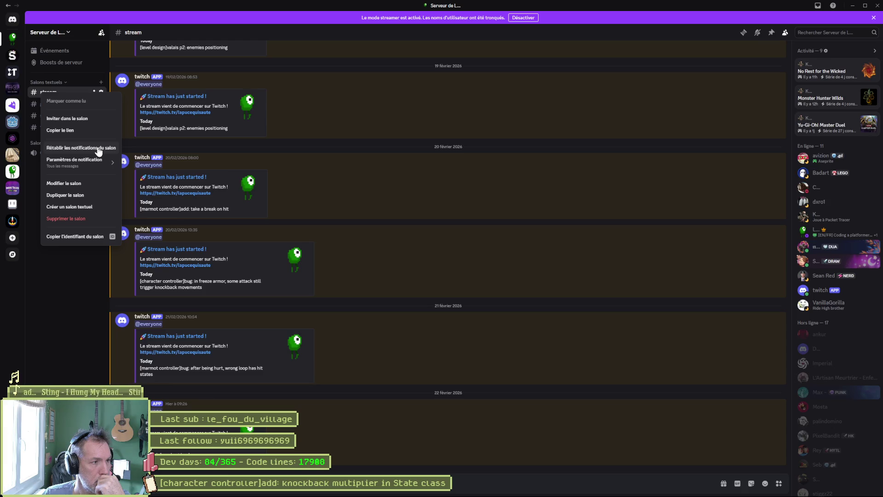
left_click(371, 449)
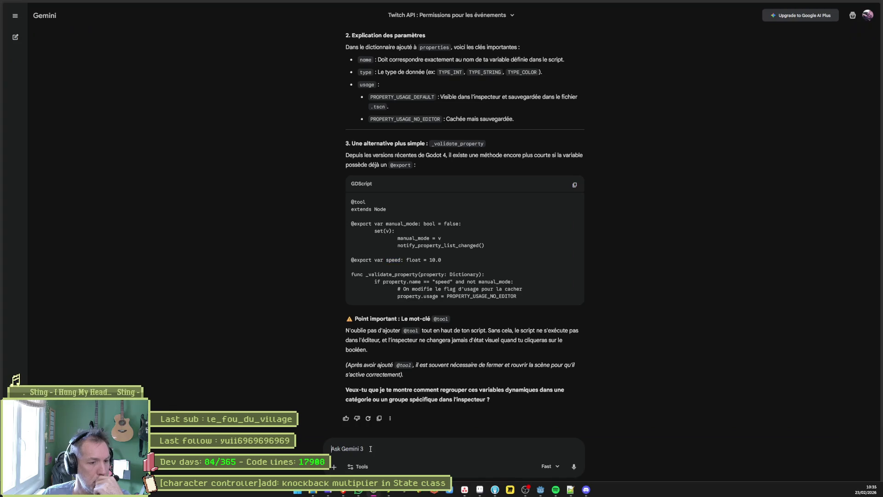
- Ask Gemini whether muting a Discord channel affects only yourself, then return to state.gd in Godot
type("dans discord,")
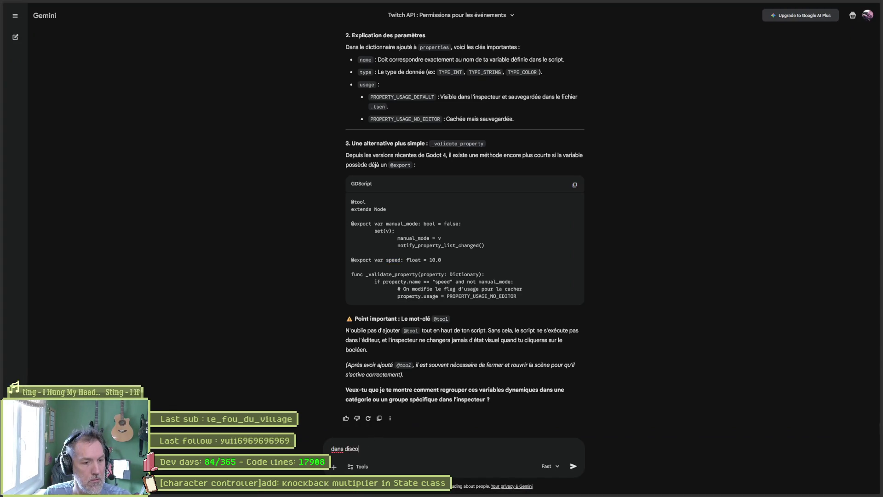
type(" quand je rend muet un salon, c-est juset pour moi?")
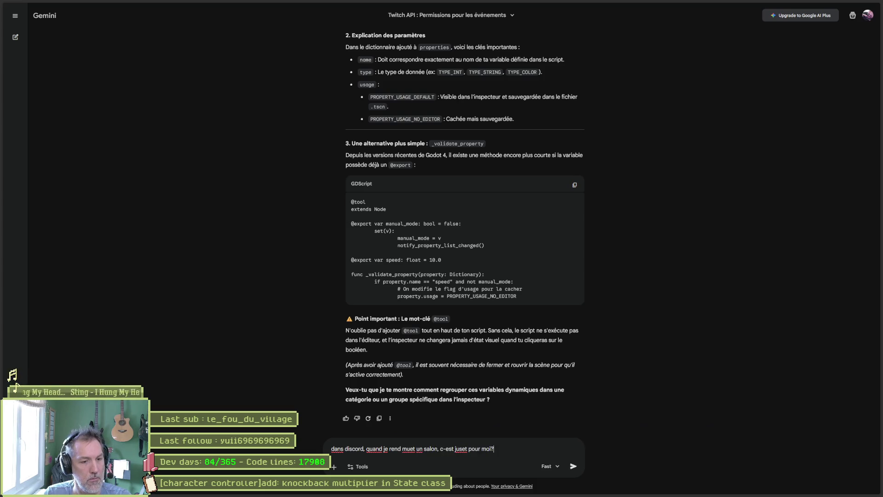
key("Return")
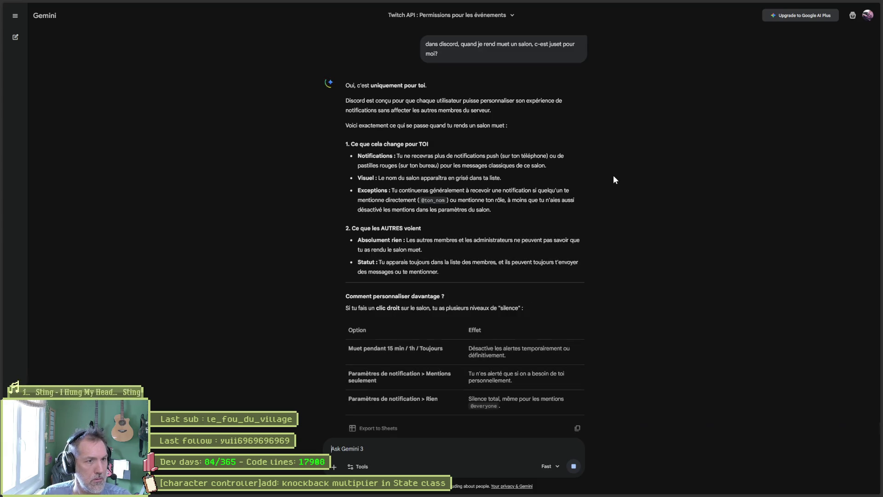
key("alt+Tab")
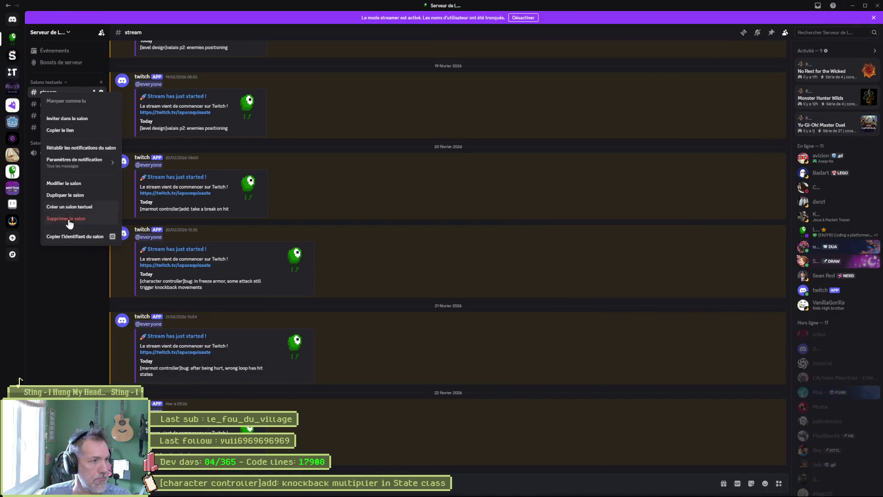
left_click(62, 276)
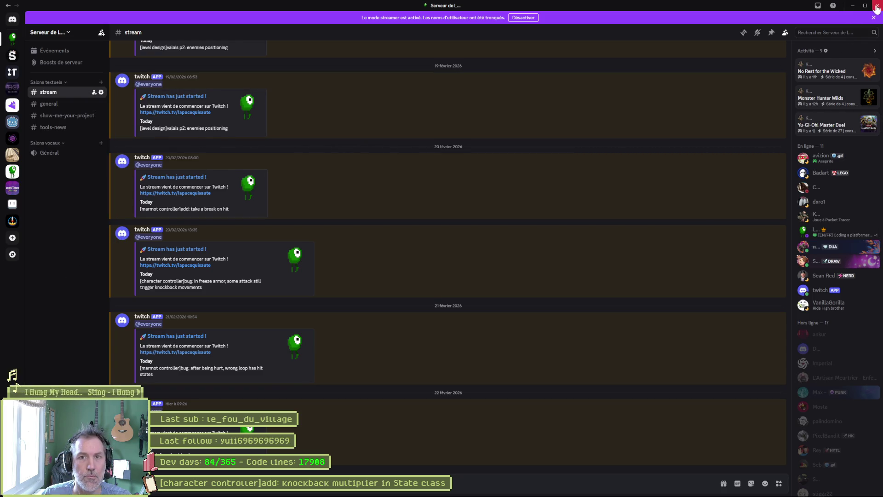
left_click(852, 6)
scroll(410, 337, "down", 4)
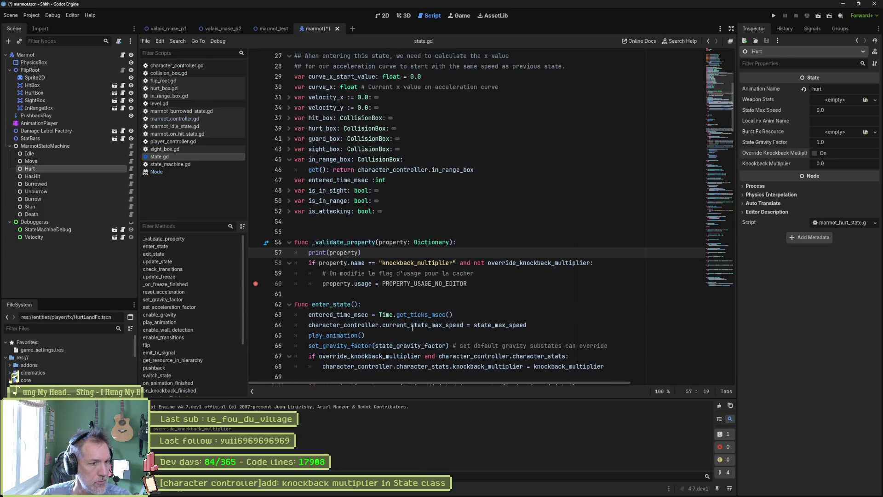
- Add 'get: return override_knockback_multiplier' below the setter, save, and toggle the Hurt state's override
scroll(390, 259, "up", 6)
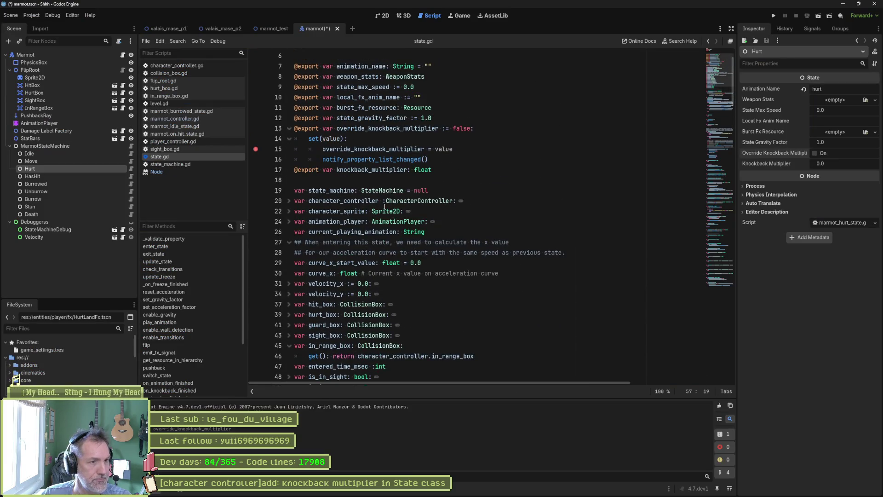
double_click(373, 129)
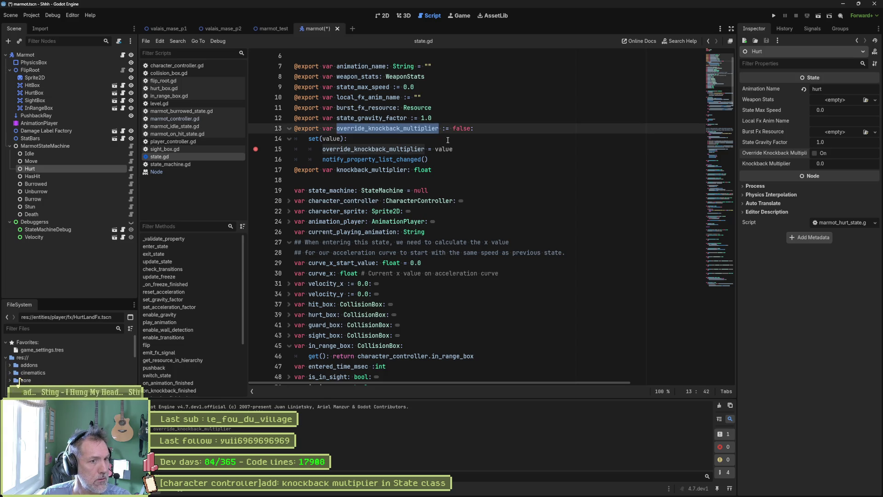
left_click(465, 161)
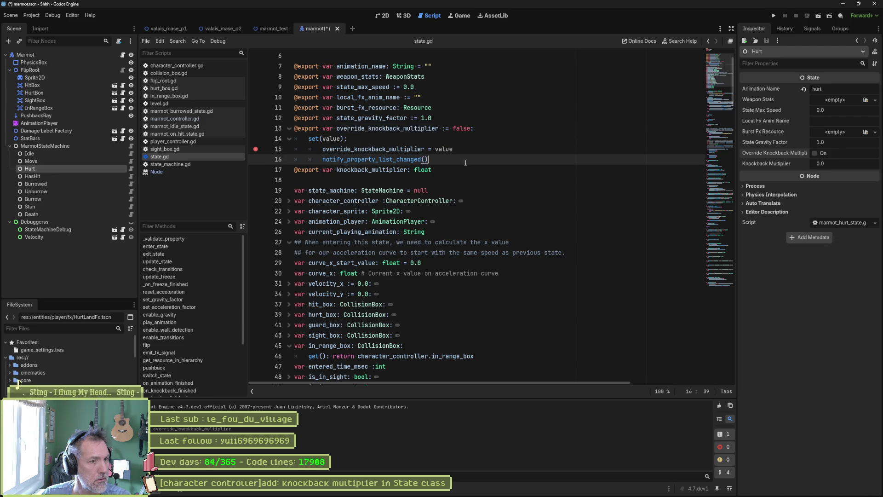
key("Return")
key("BackSpace")
type("get: ")
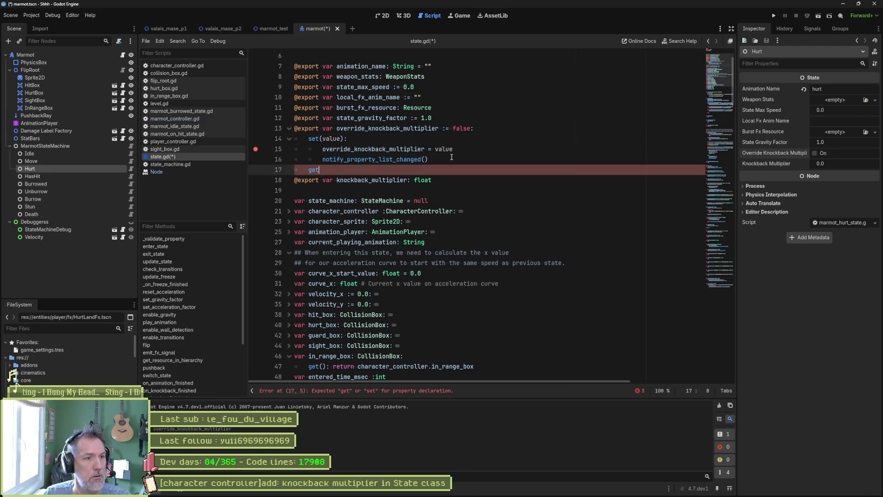
type("return")
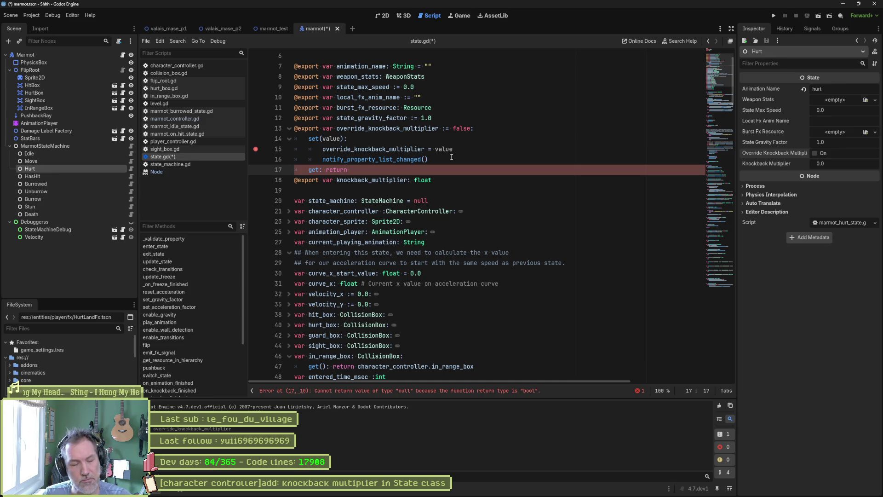
double_click(386, 129)
key("ctrl+c")
left_click(489, 169)
key("ctrl+v")
key("ctrl+s")
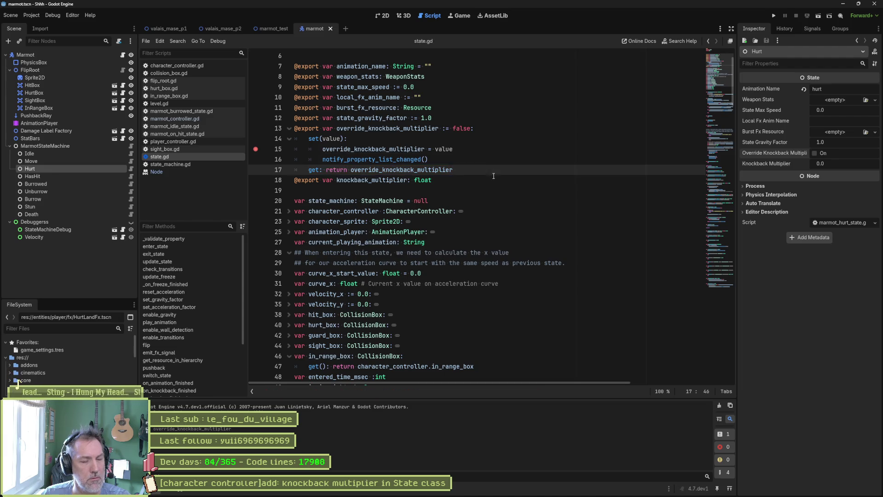
left_click(822, 154)
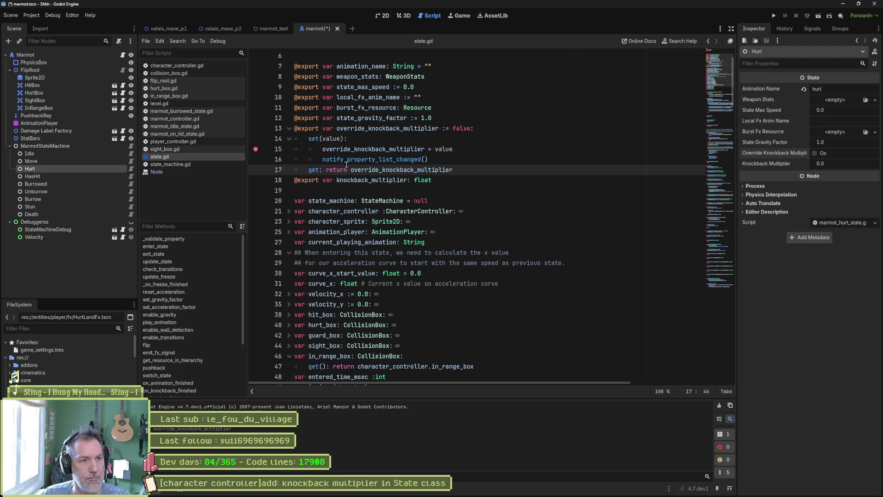
- Insert print(value) at the top of the setter, save, toggle the Hurt override, and run with F6
left_click(427, 140)
key("Return")
type("print(value")
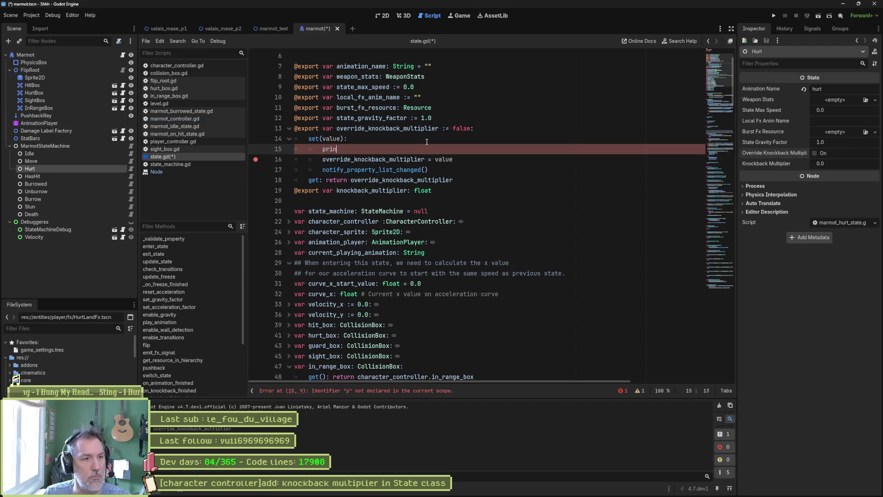
key("ctrl+s")
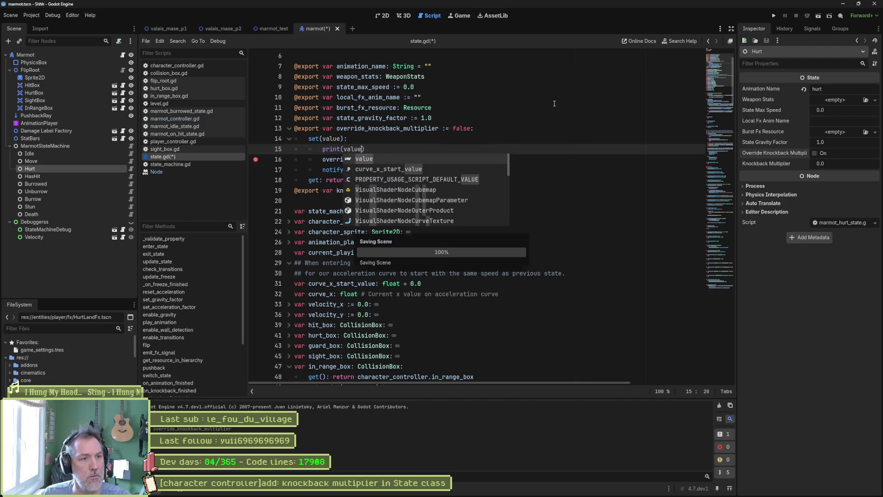
left_click(814, 154)
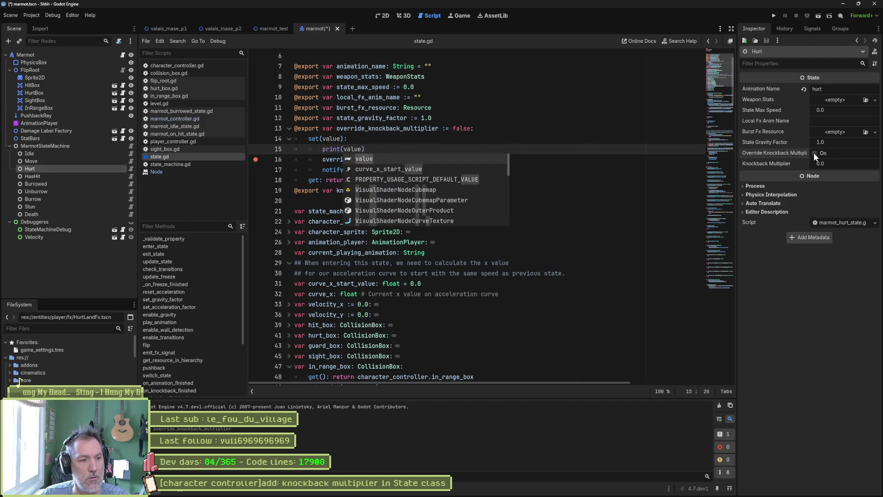
key("F6")
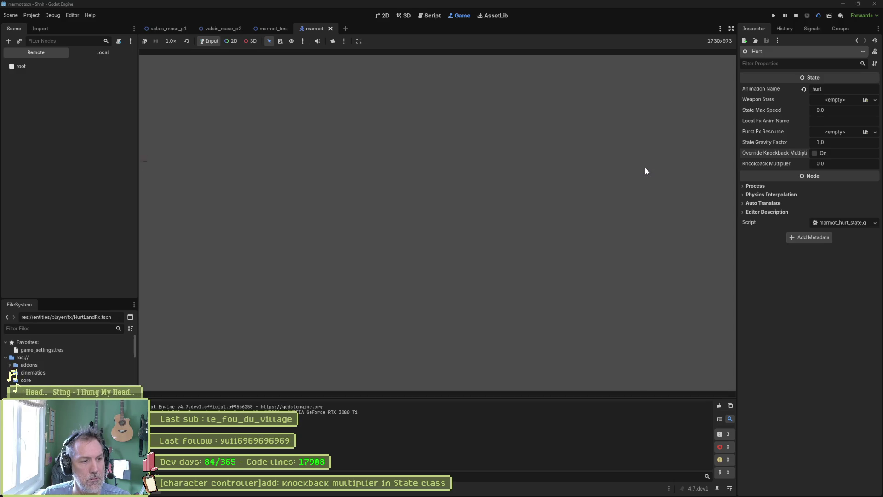
- Toggle the knockback override in the running game to hit the setter breakpoint, then stop debugging
left_click(814, 153)
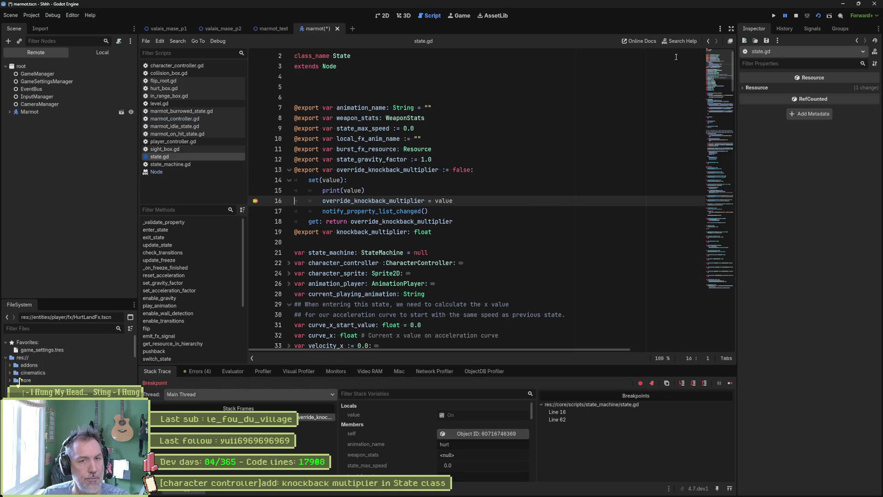
left_click(793, 16)
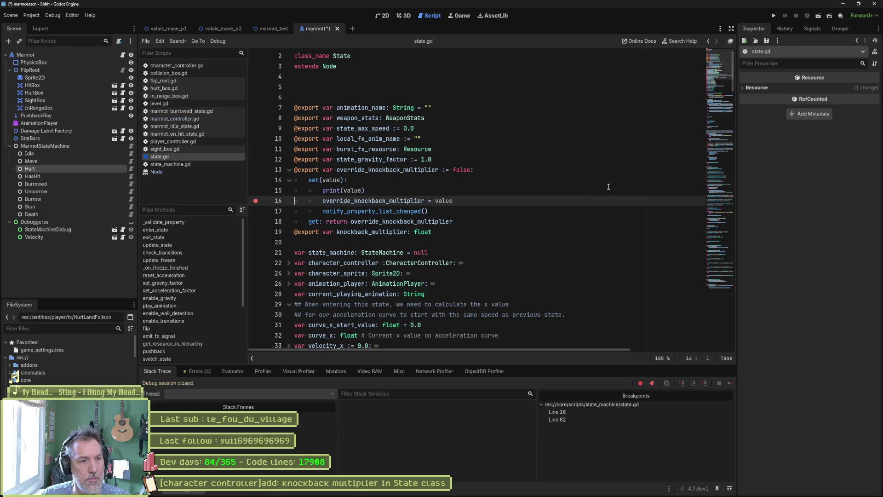
left_click(424, 211)
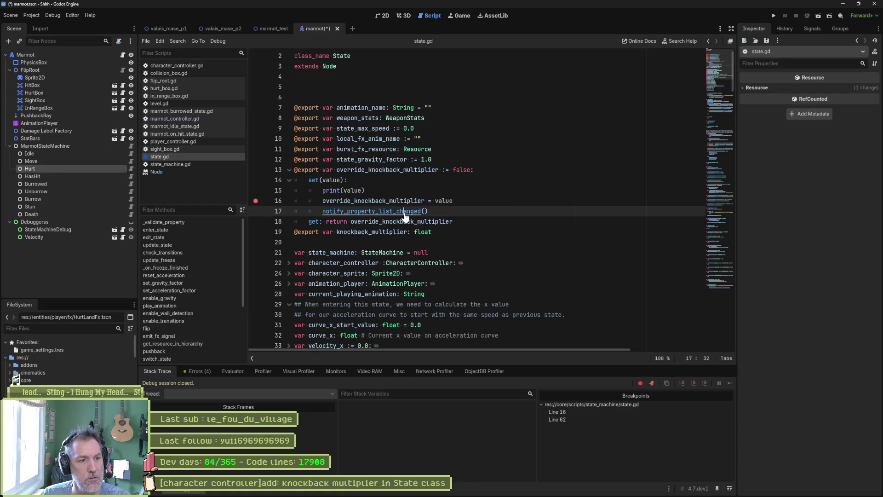
- Open the Object class reference for notify_property_list_changed and scroll through the neighbouring methods
left_click(405, 214, "ctrl")
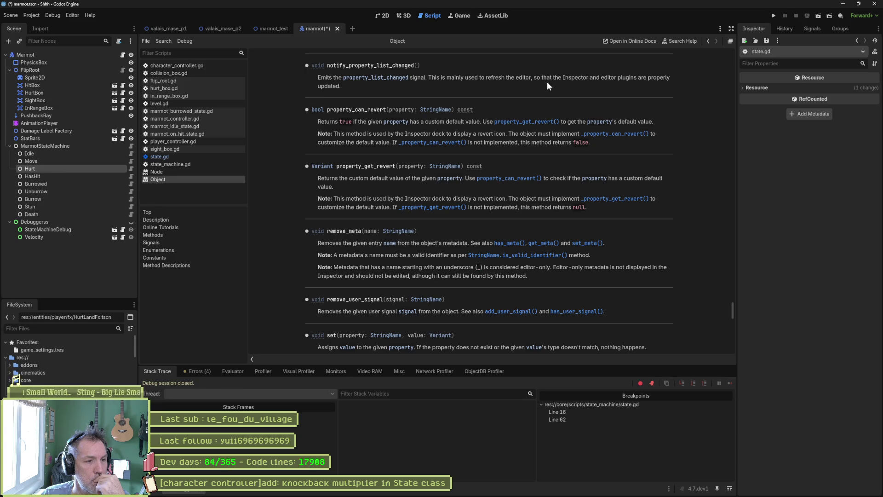
scroll(559, 139, "up", 4)
scroll(502, 243, "up", 1)
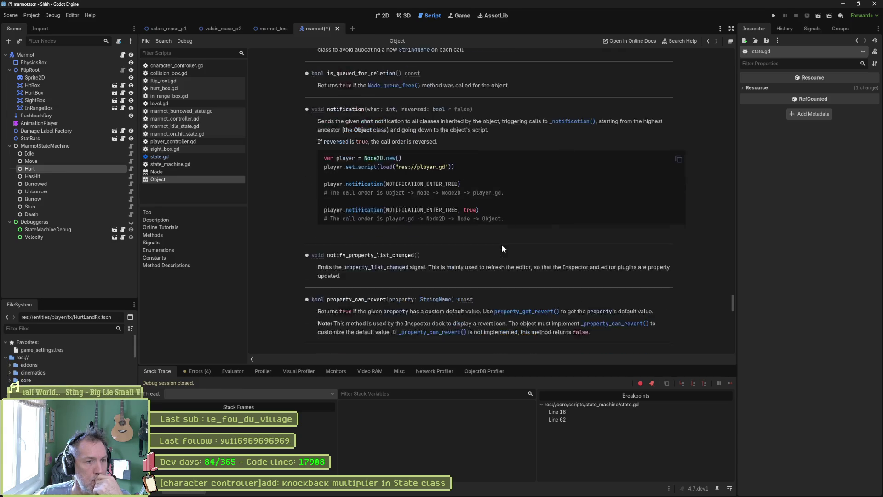
scroll(502, 246, "up", 2)
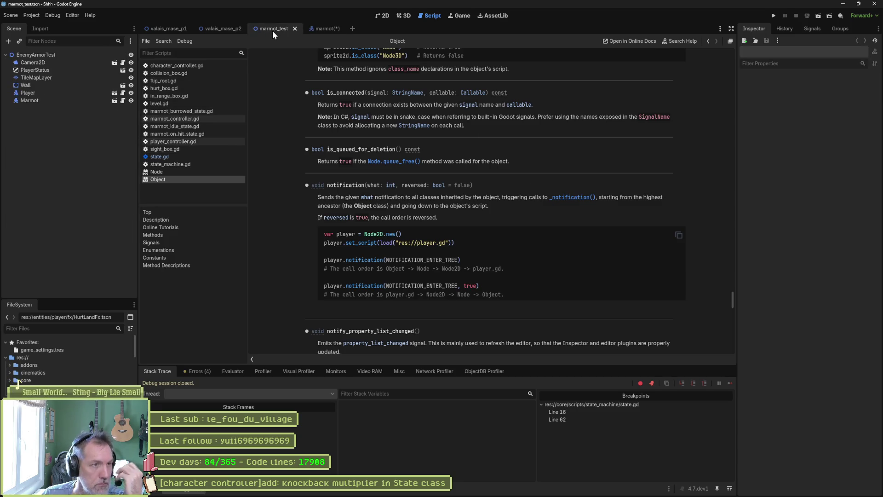
- Select PROPERTY_USAGE_NO_EDITOR in state.gd's _validate_property, then switch to the browser's new tab
left_click(309, 29)
left_click(202, 157)
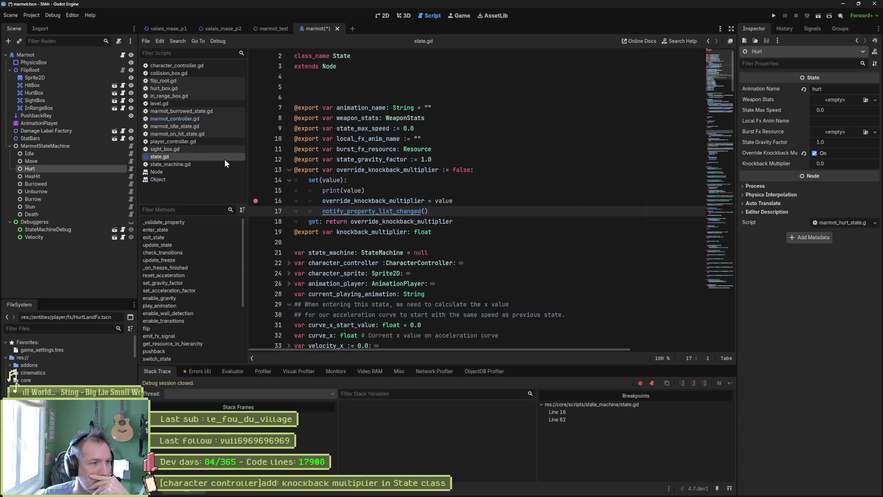
scroll(415, 217, "down", 4)
scroll(415, 217, "down", 4)
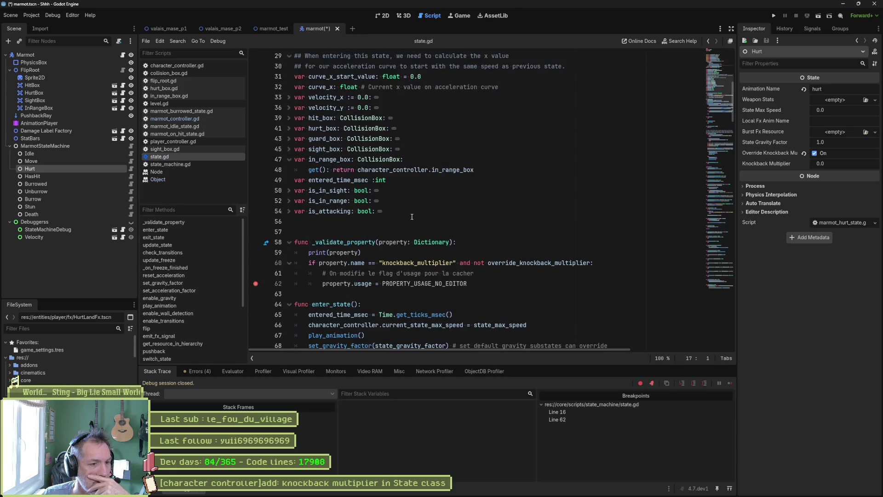
left_click(446, 284)
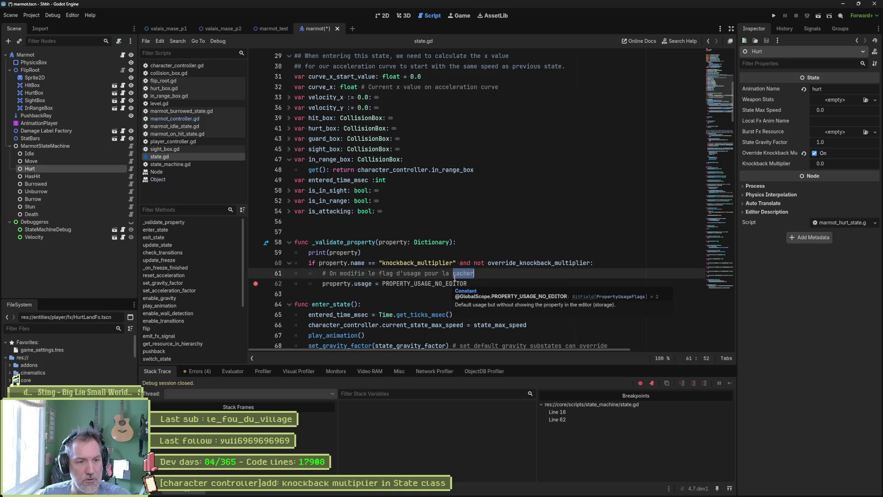
double_click(449, 284)
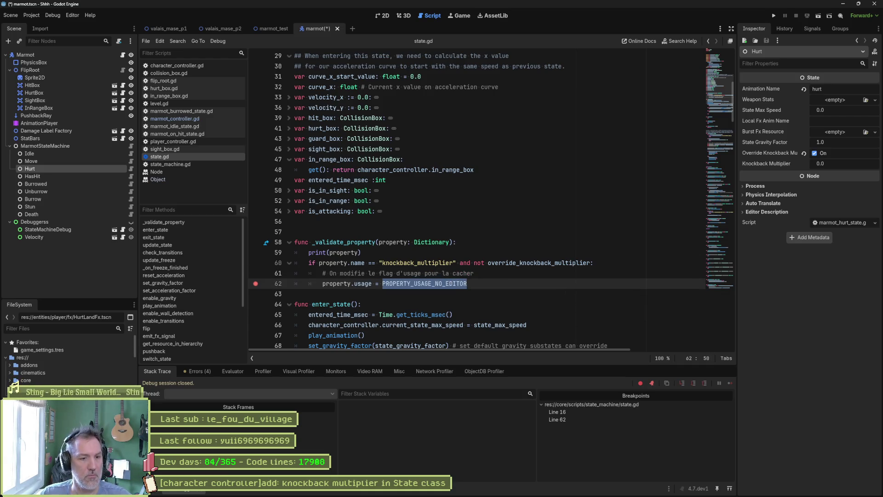
key("alt+Tab")
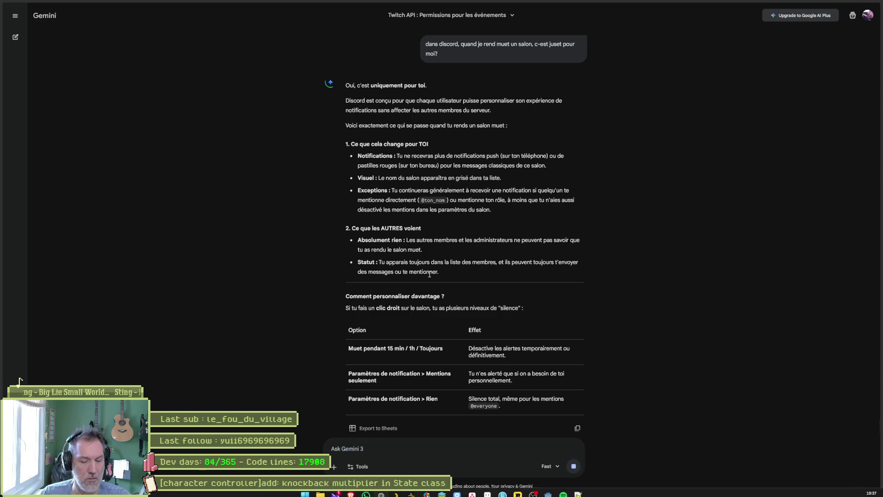
key("ctrl+t")
type("godot")
key("Return")
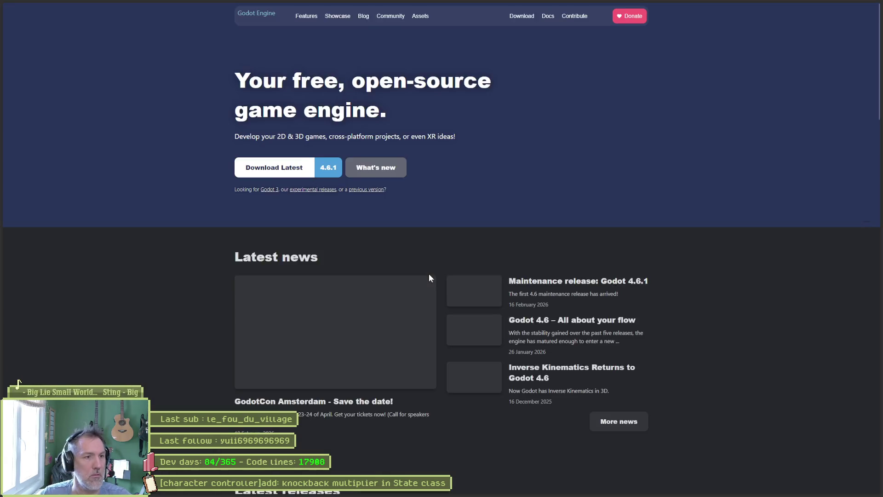
left_click(542, 17)
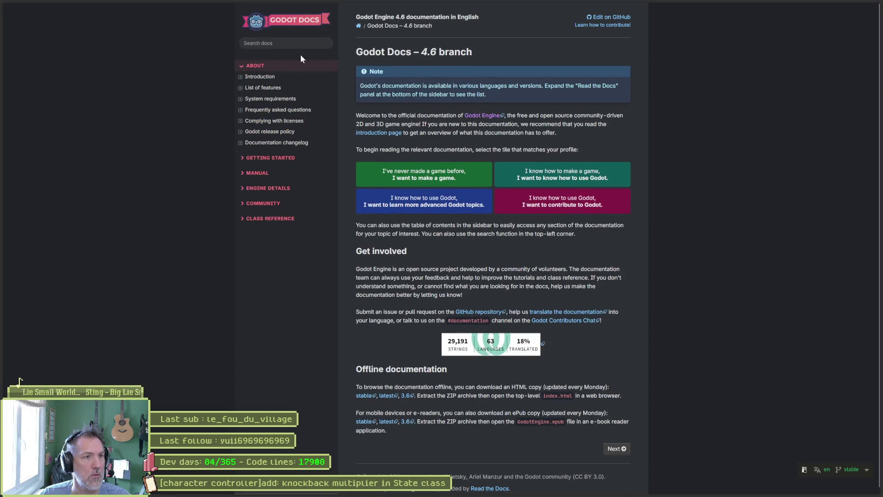
left_click(290, 44)
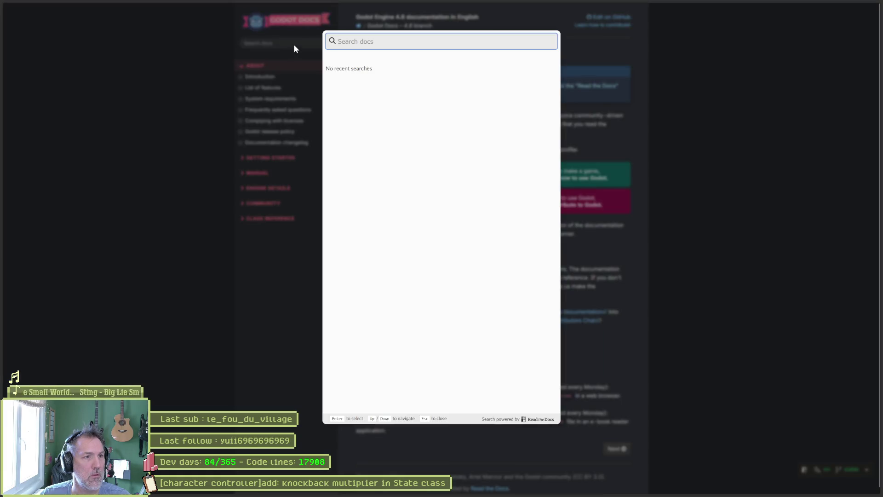
type("PROPERTY_USAGE_NO_EDITOR")
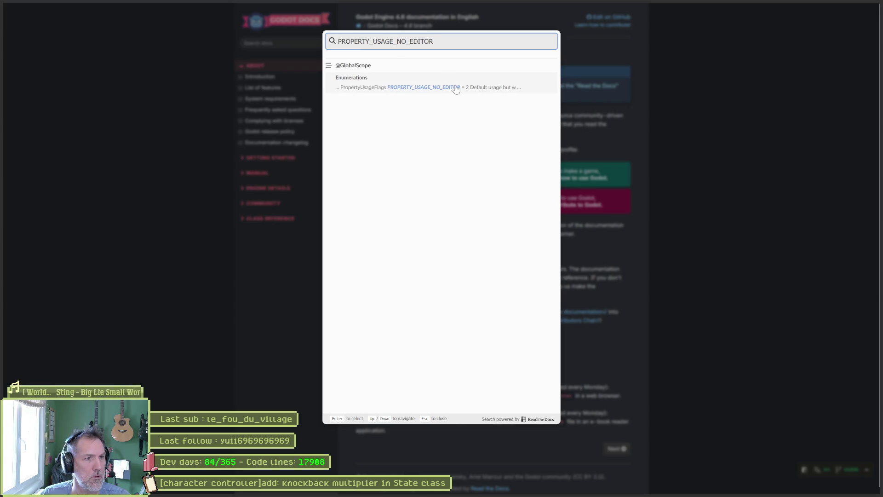
left_click(456, 88)
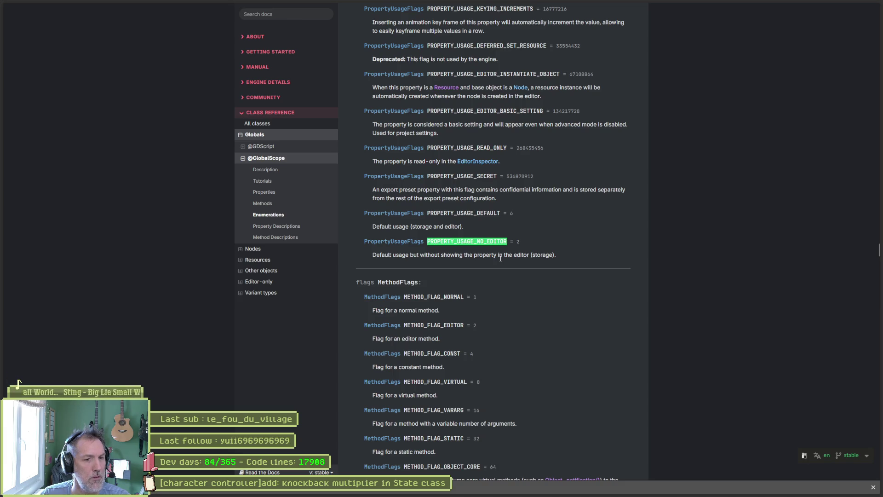
left_click(411, 242)
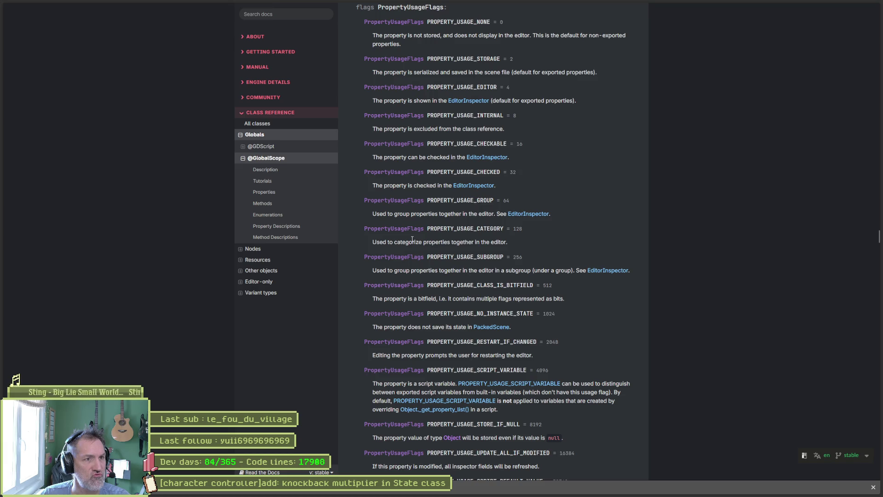
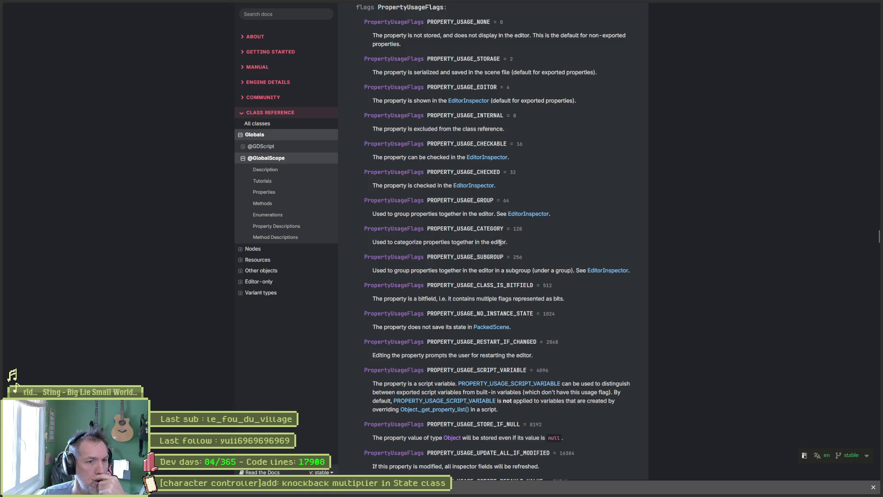
scroll(523, 292, "down", 1)
scroll(522, 290, "down", 1)
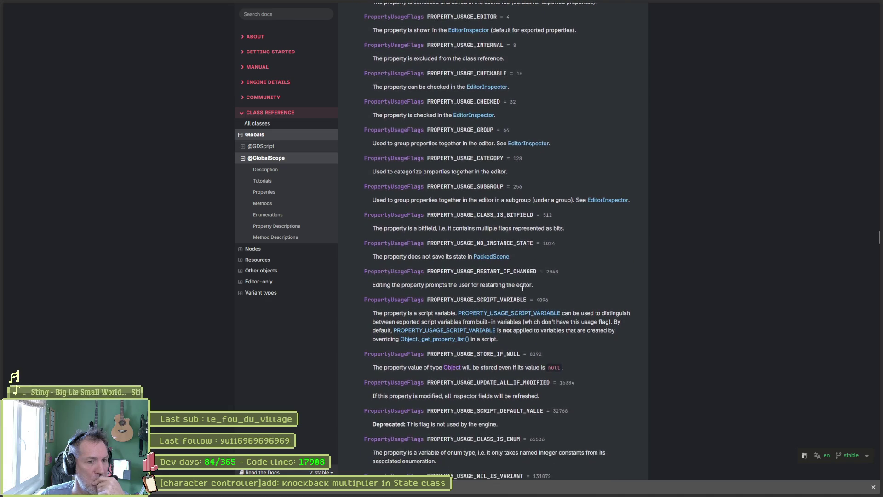
scroll(525, 278, "down", 1)
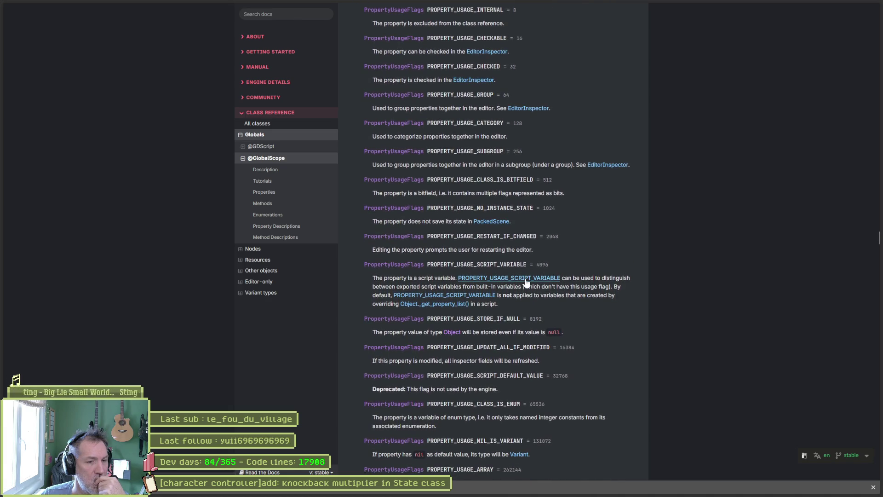
scroll(529, 278, "down", 1)
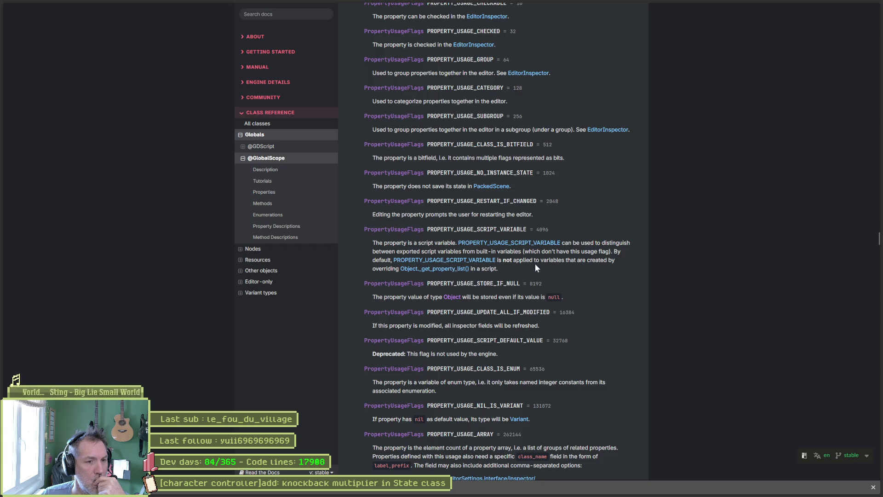
scroll(578, 271, "down", 1)
scroll(580, 272, "down", 1)
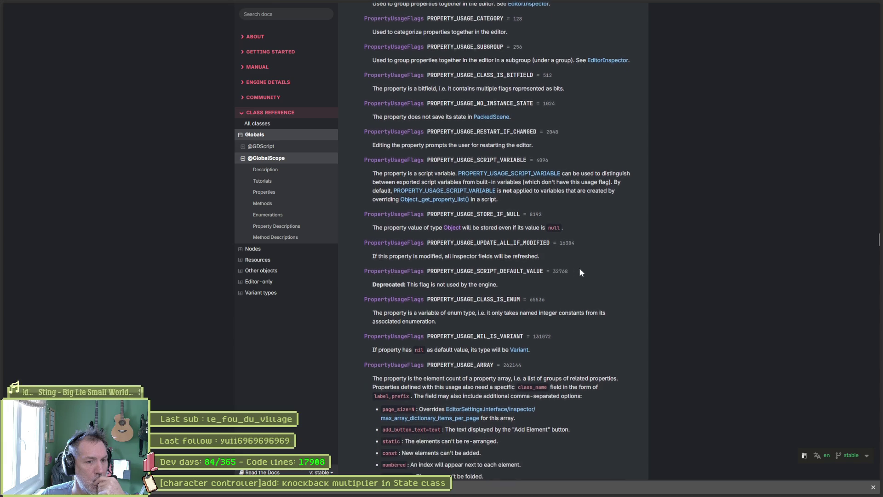
scroll(581, 272, "down", 1)
scroll(580, 271, "down", 3)
scroll(580, 270, "down", 5)
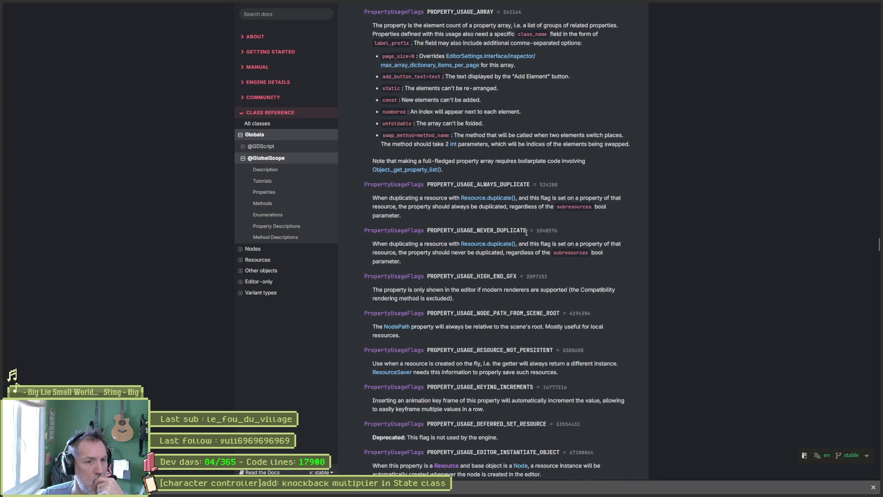
scroll(527, 265, "down", 4)
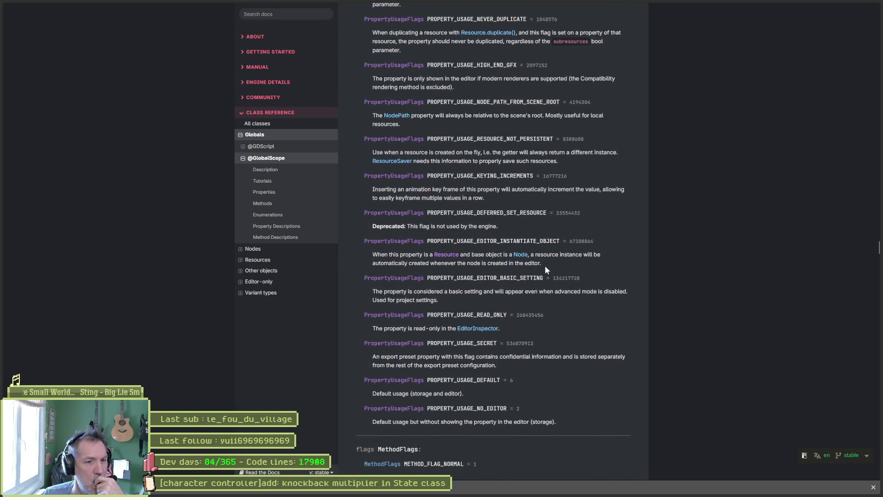
scroll(525, 257, "down", 2)
scroll(509, 267, "down", 1)
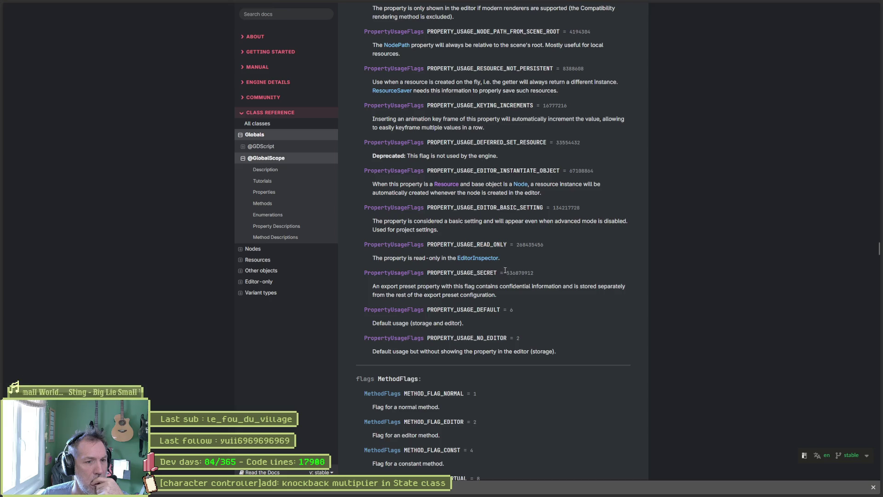
scroll(508, 271, "down", 1)
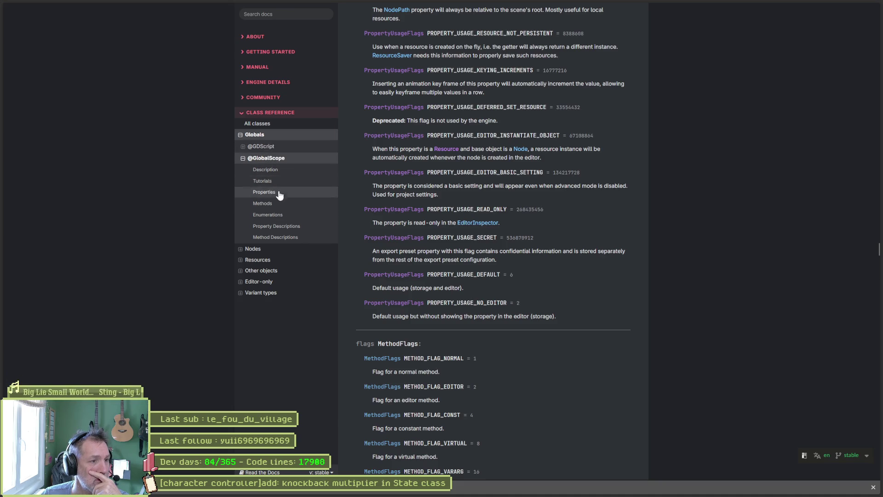
scroll(585, 304, "down", 2)
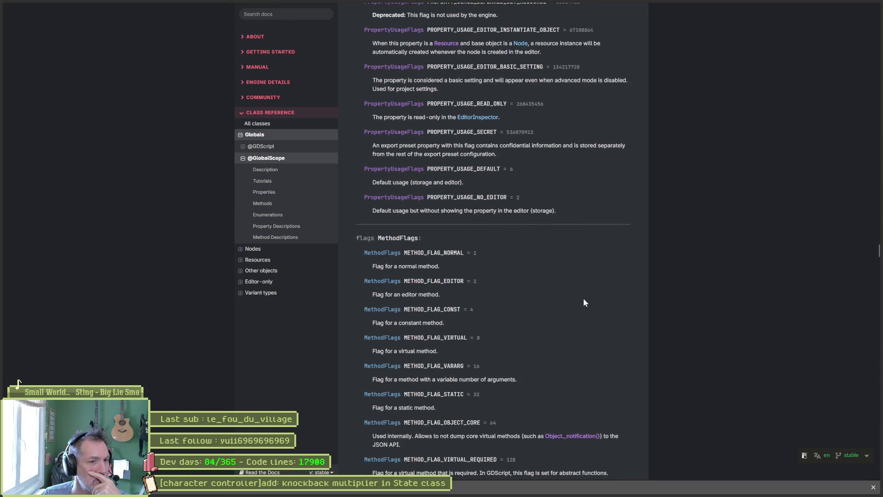
scroll(584, 299, "down", 3)
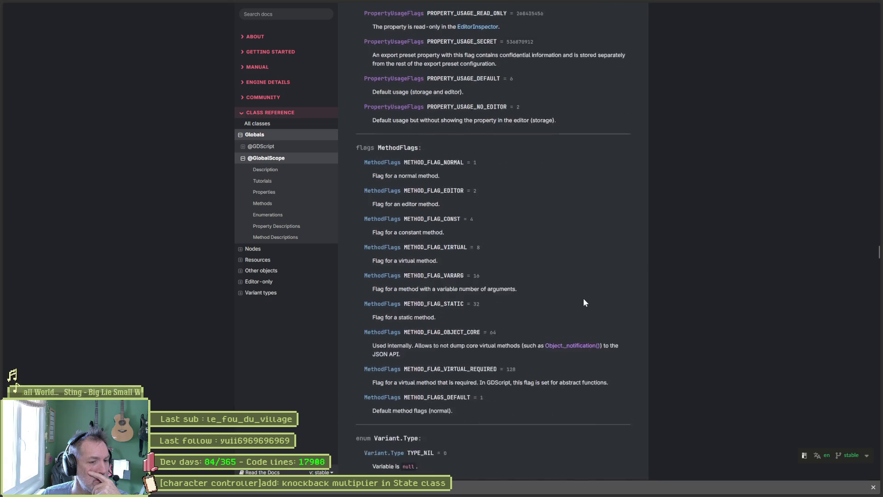
left_click(298, 195)
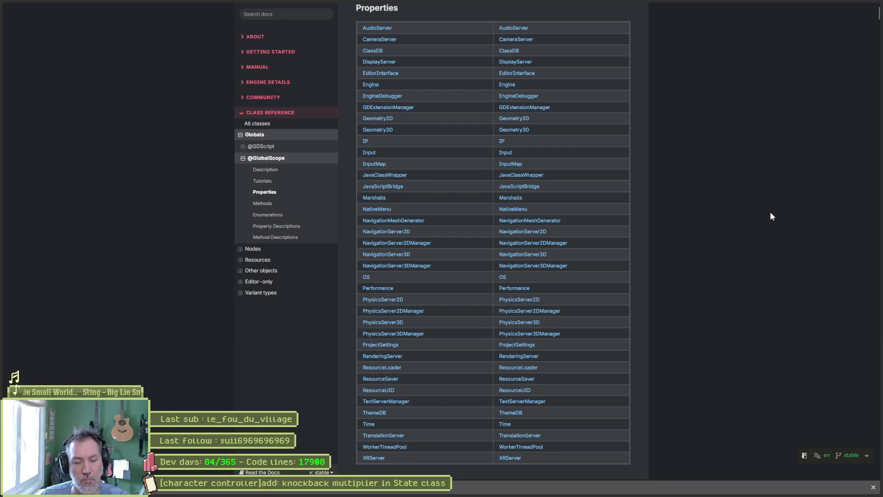
key("alt+Tab")
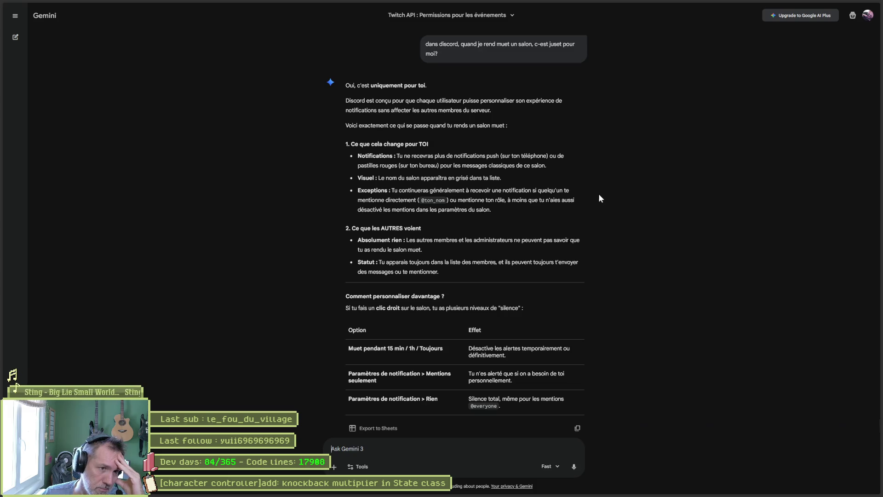
scroll(572, 223, "up", 3)
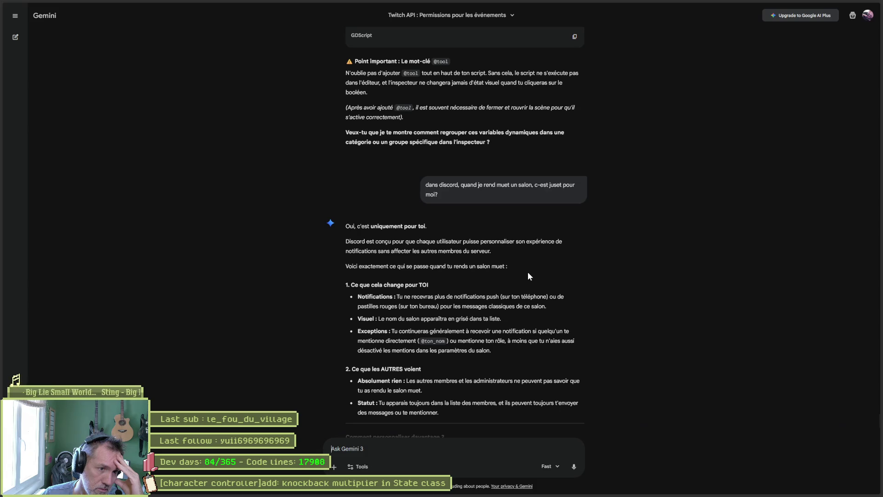
scroll(534, 274, "up", 5)
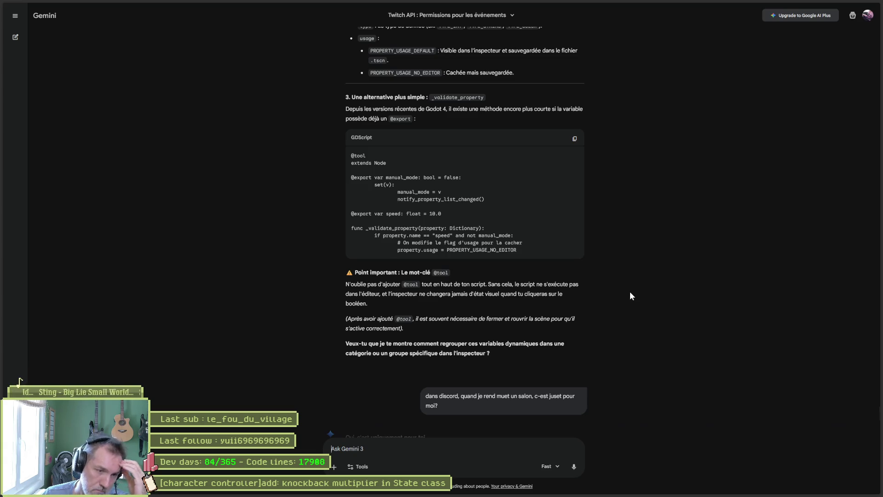
mouse_move(844, 7)
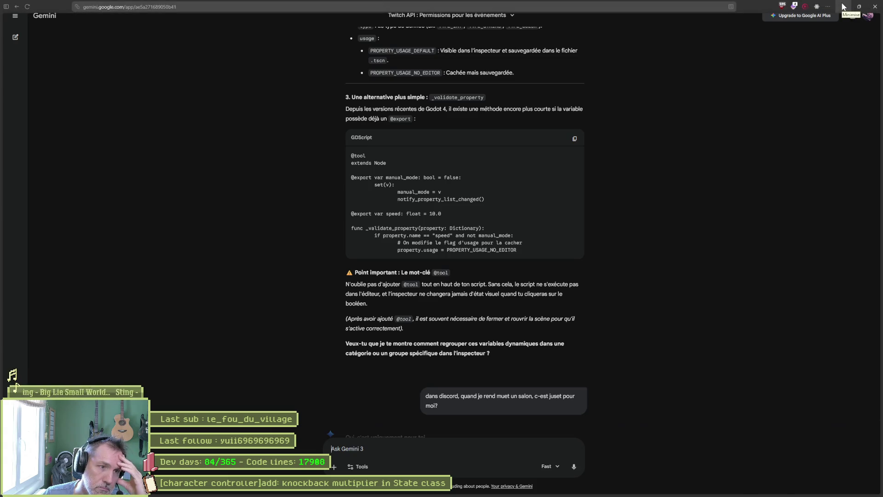
double_click(392, 228)
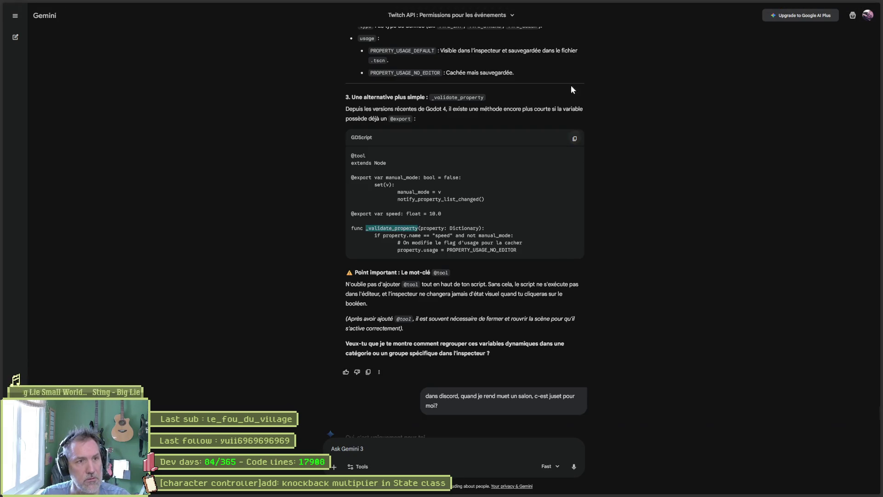
- Search the docs for _validate_property and open the Object class method descriptions
mouse_move(2, 114)
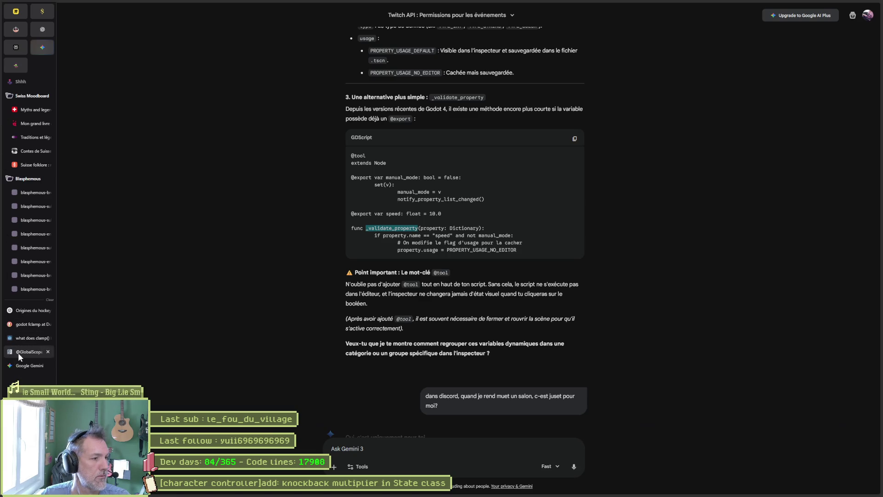
left_click(28, 352)
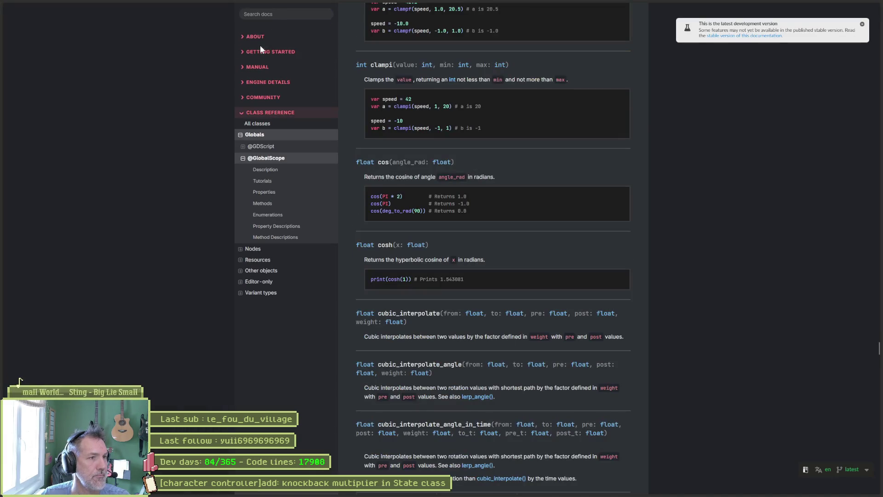
left_click(287, 19)
type("_validate_property")
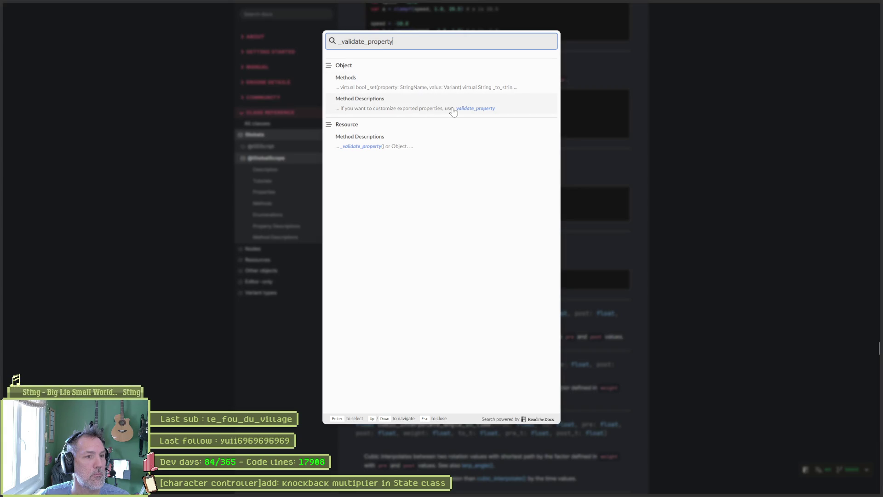
key("Escape")
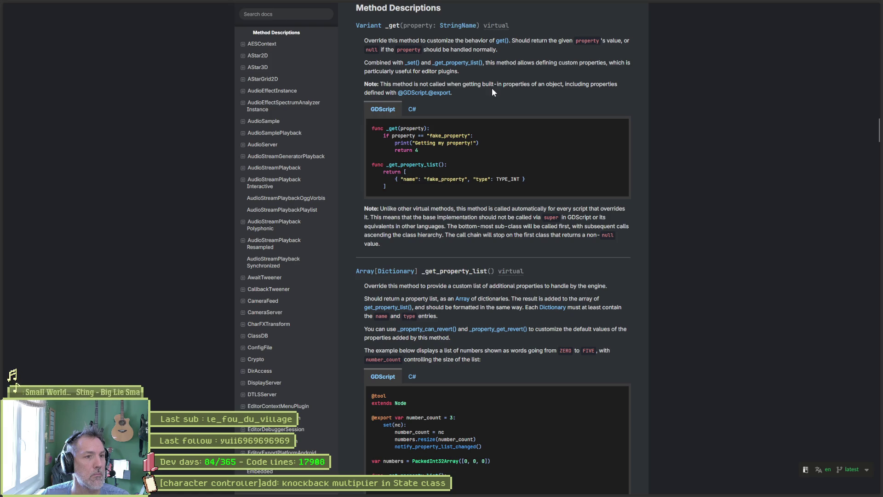
scroll(644, 184, "down", 2)
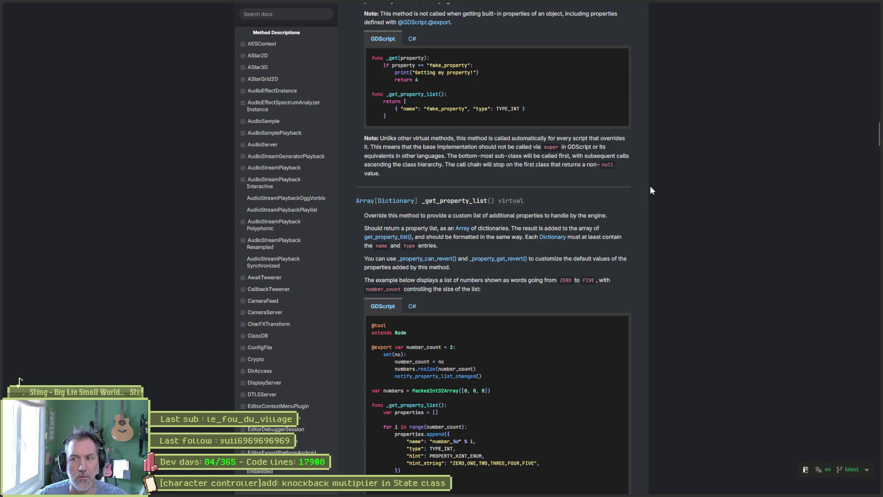
- Compare with the _validate_property function in state.gd, then continue reading the Object docs
key("alt+Tab")
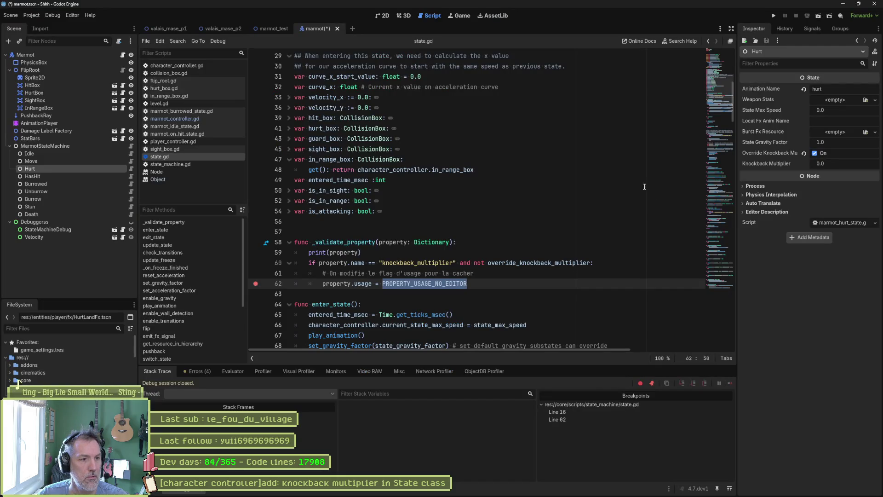
scroll(435, 253, "up", 5)
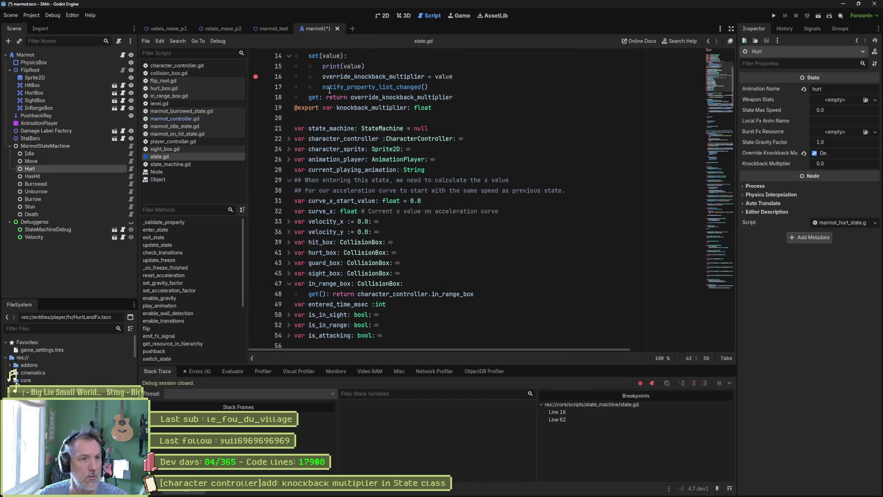
scroll(409, 221, "down", 8)
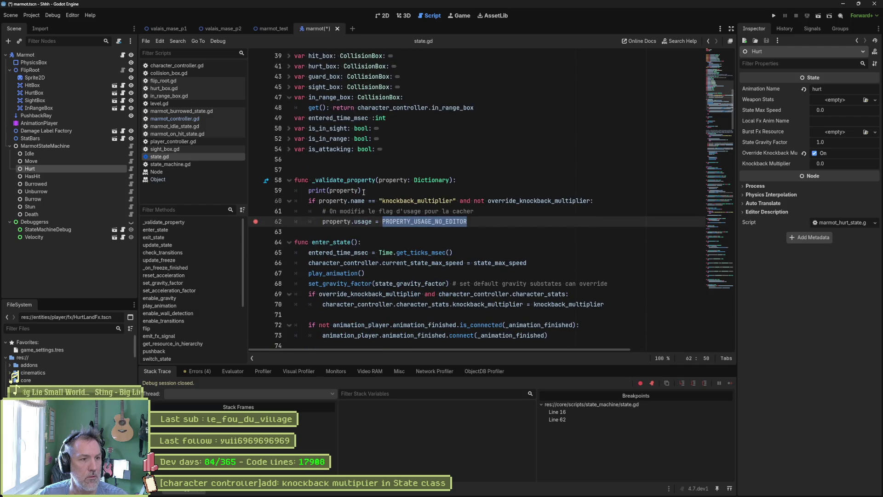
double_click(345, 180)
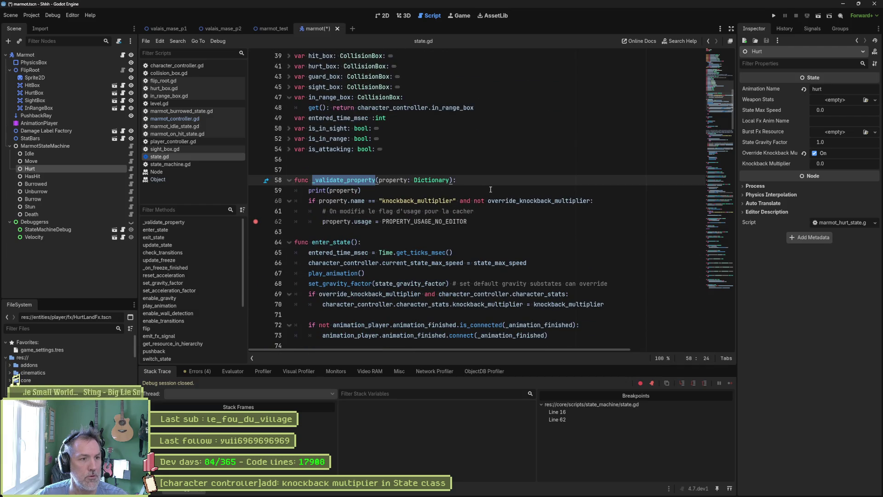
key("alt+Tab")
scroll(636, 251, "down", 15)
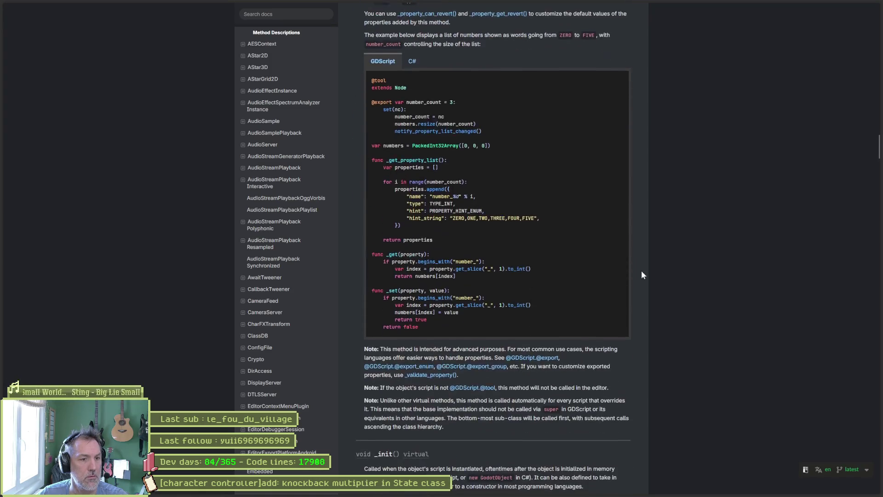
- Find _validate_property on the Object page and select the example's is_number_editable line
key("ctrl+f")
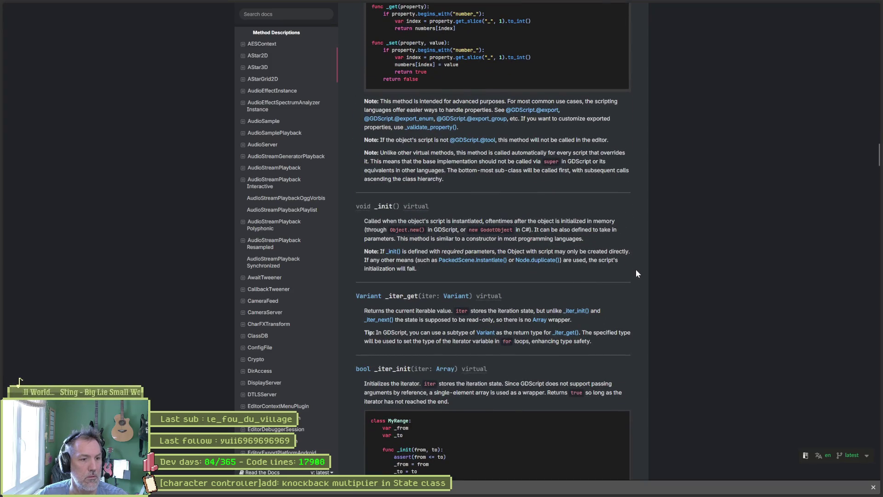
type("_validate")
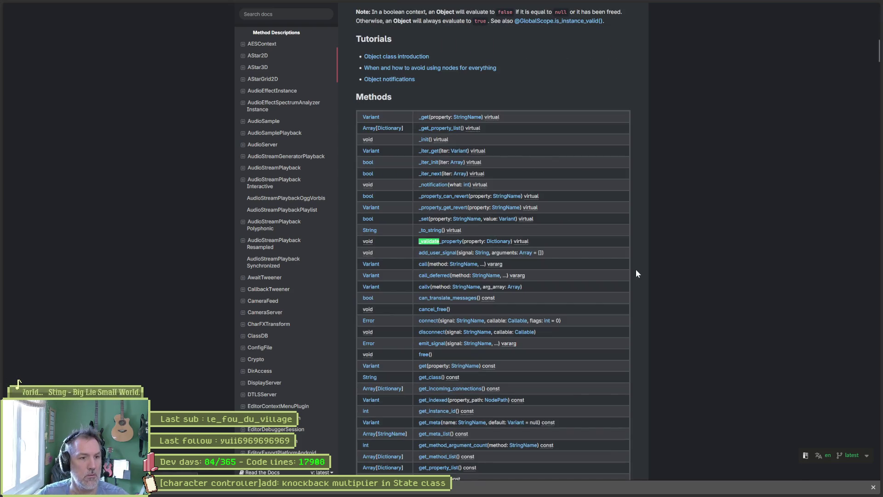
left_click(451, 241)
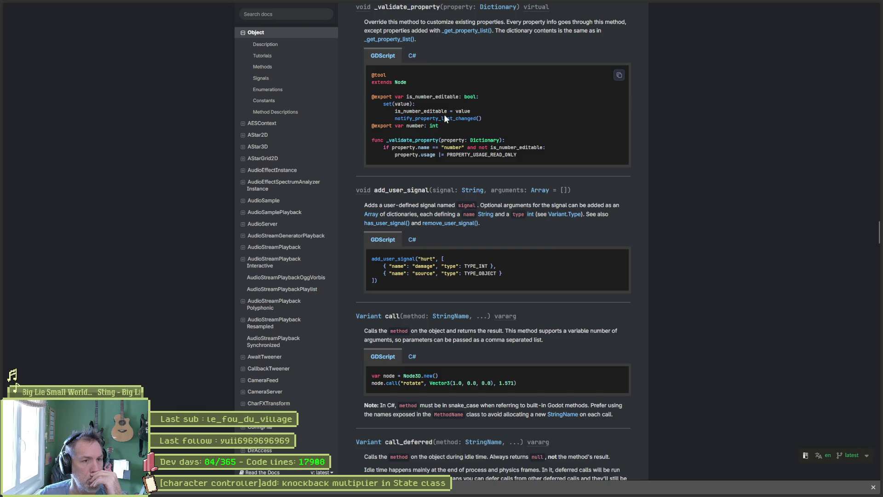
left_click_drag(395, 111, 474, 111)
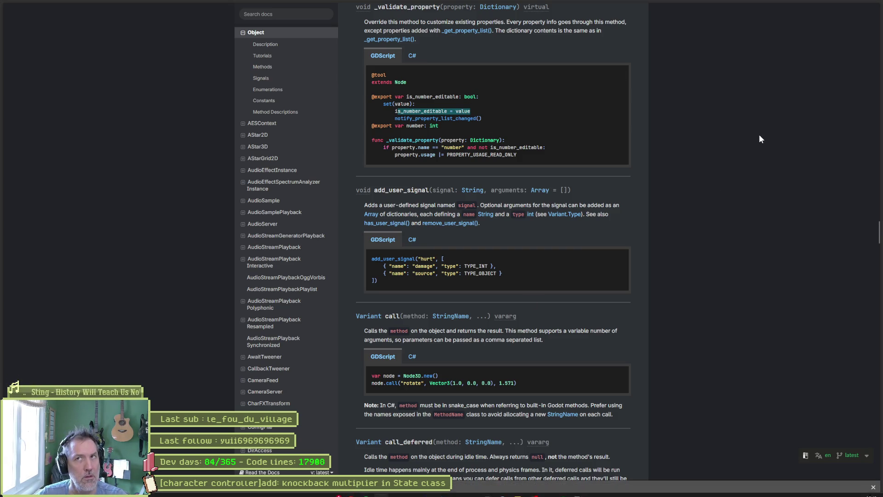
left_click(829, 4)
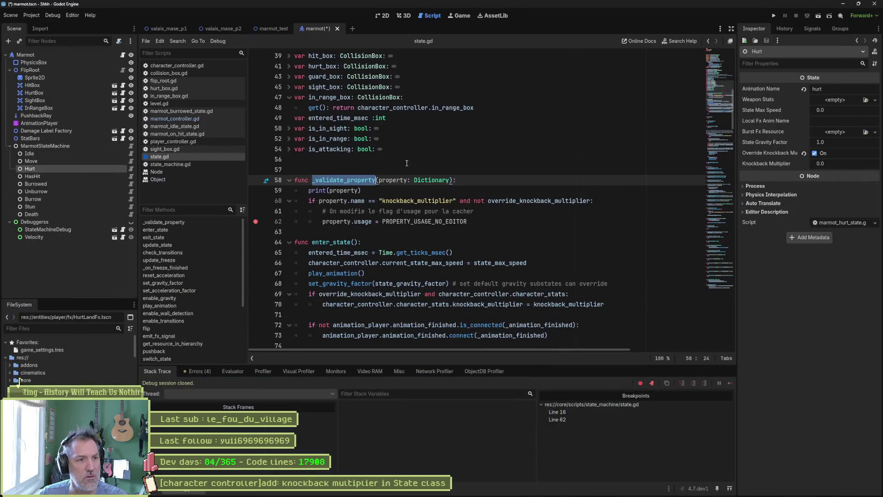
- Replace override_knockback_multiplier's ':= false' default with a ': bool' type and save state.gd
scroll(437, 158, "up", 9)
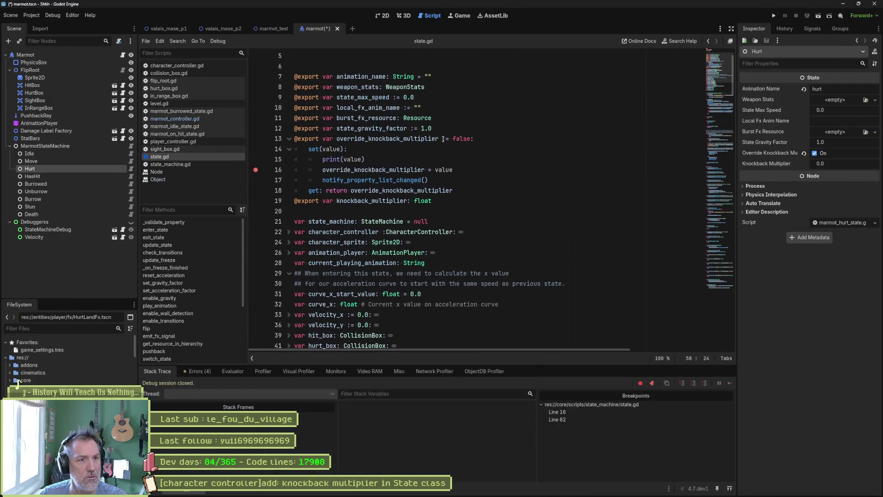
double_click(460, 138)
key("BackSpace")
key("BackSpace")
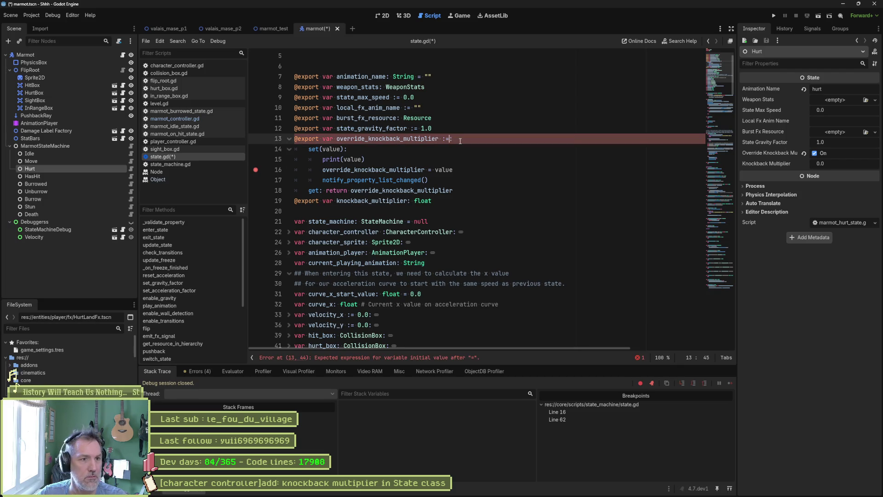
key("BackSpace")
key("BackSpace")
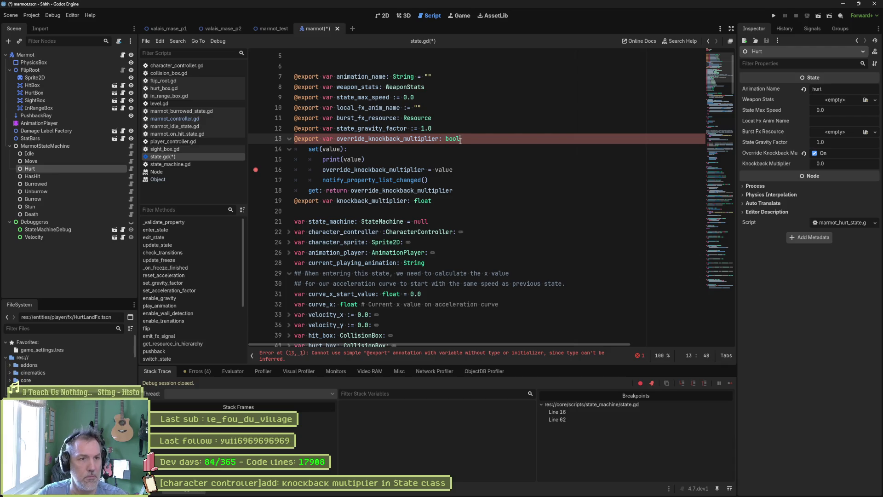
type(":")
key("ctrl+s")
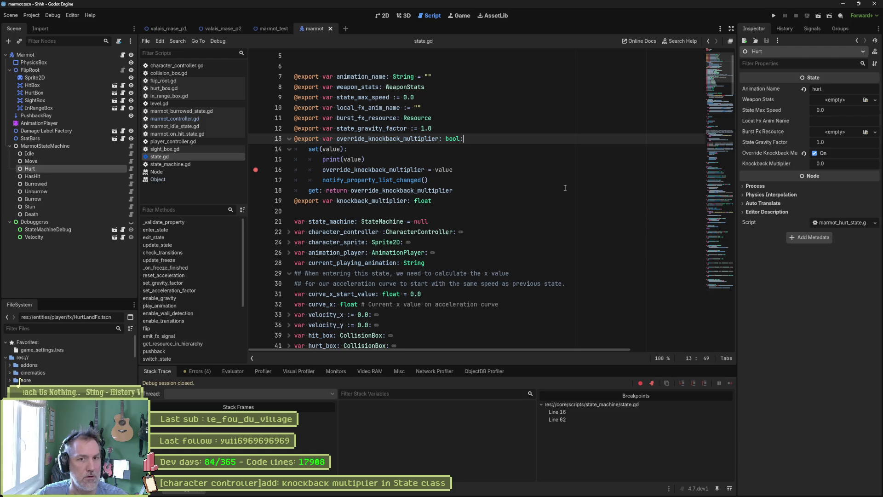
- Toggle Hurt's Override Knockback Multiplier with the output log shown to test the setter
double_click(815, 153)
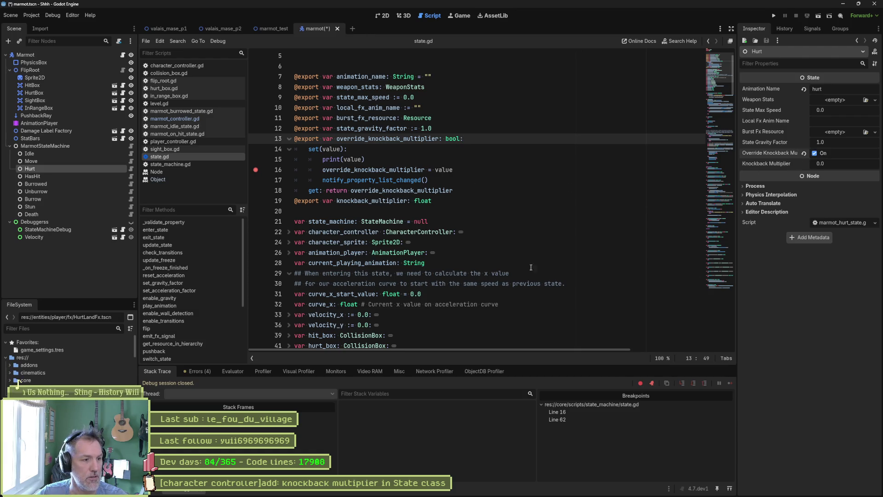
key("alt+o")
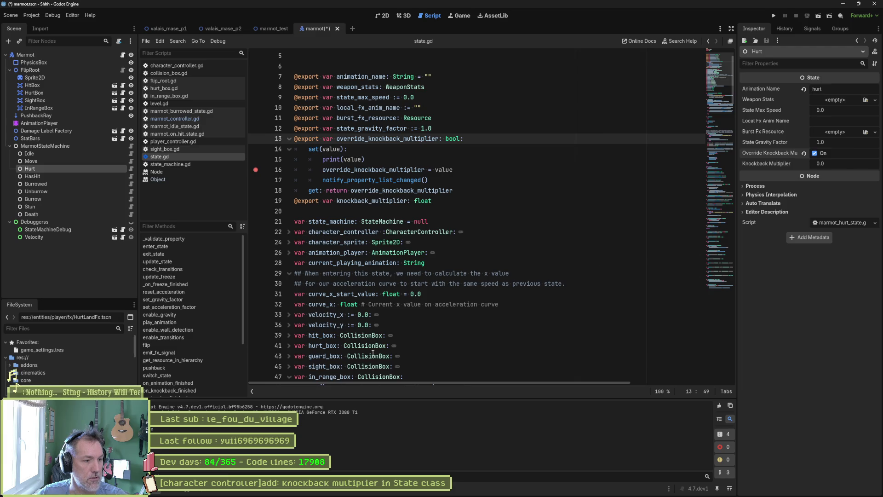
left_click(815, 154)
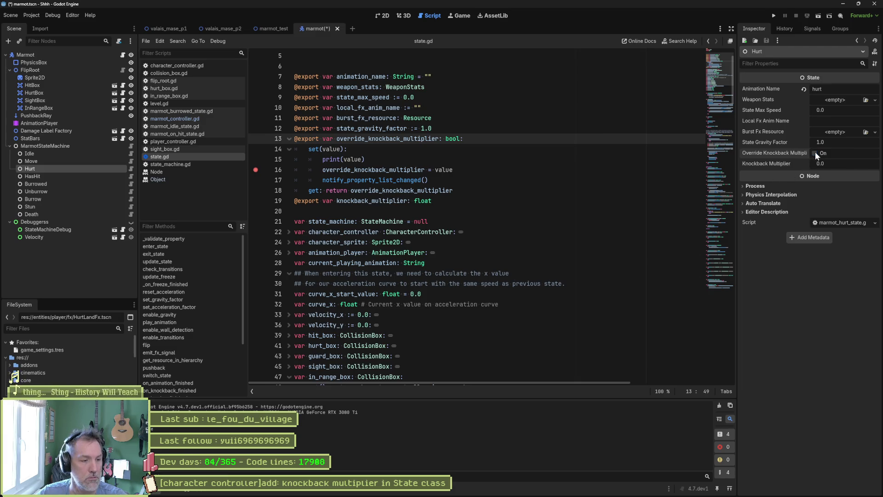
left_click(816, 154)
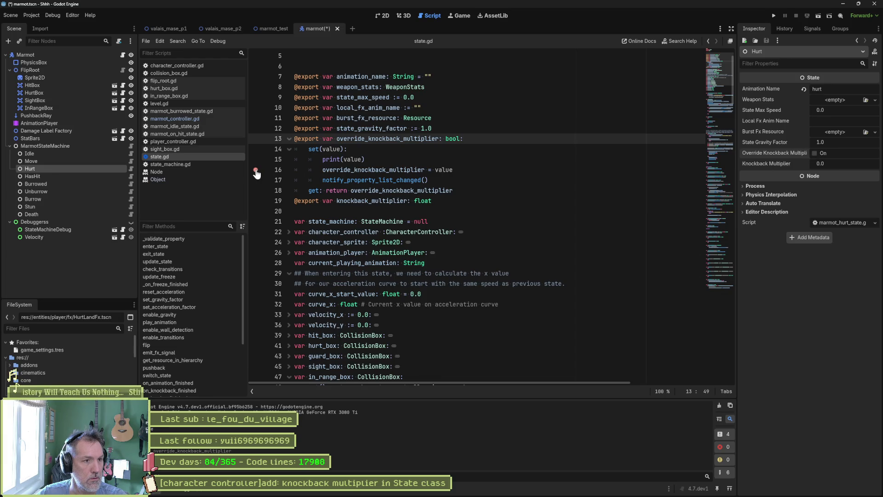
- Make the setter print "ouaiche " before the value, save, reselect Hurt and clear the output
left_click(344, 160)
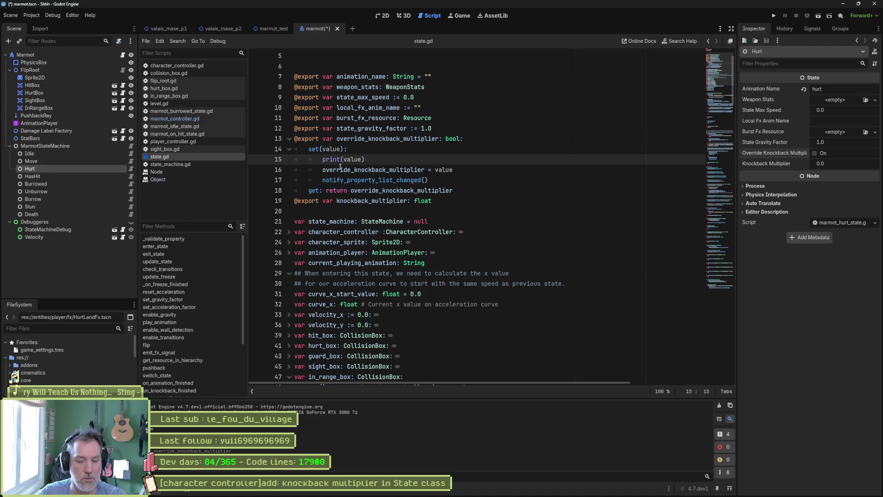
type("\"ouaiche \",")
key("ctrl+s")
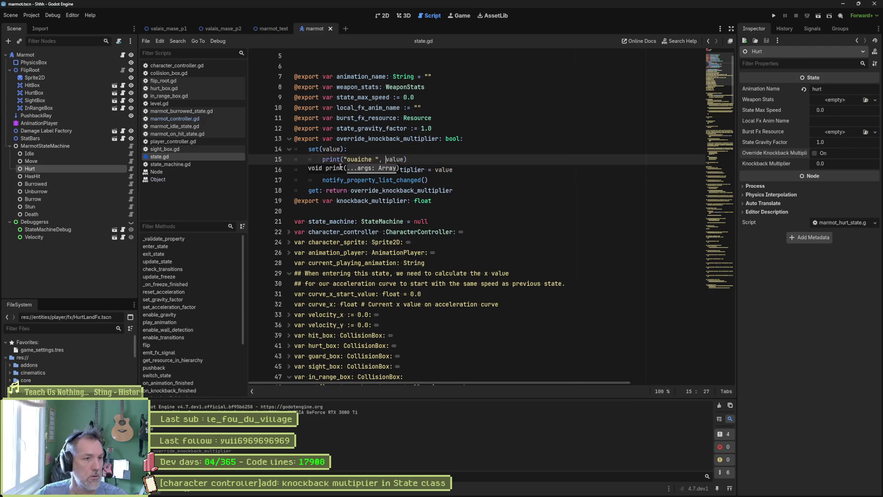
left_click(77, 139)
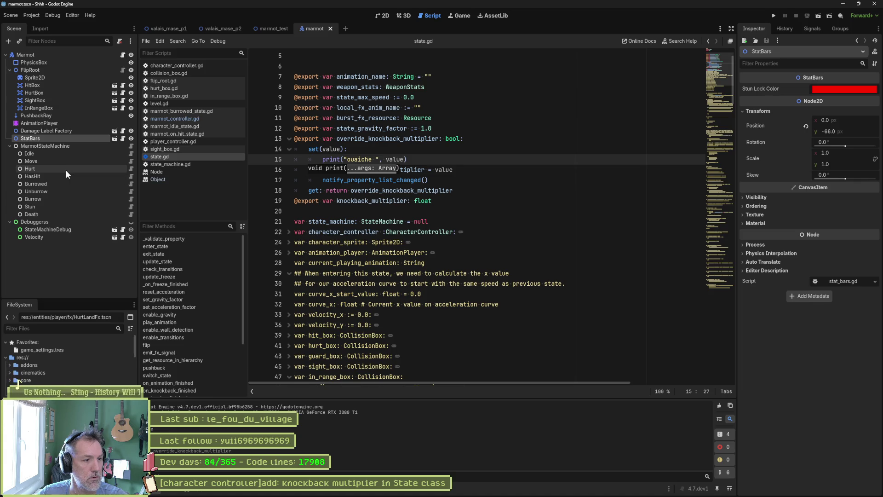
left_click(66, 170)
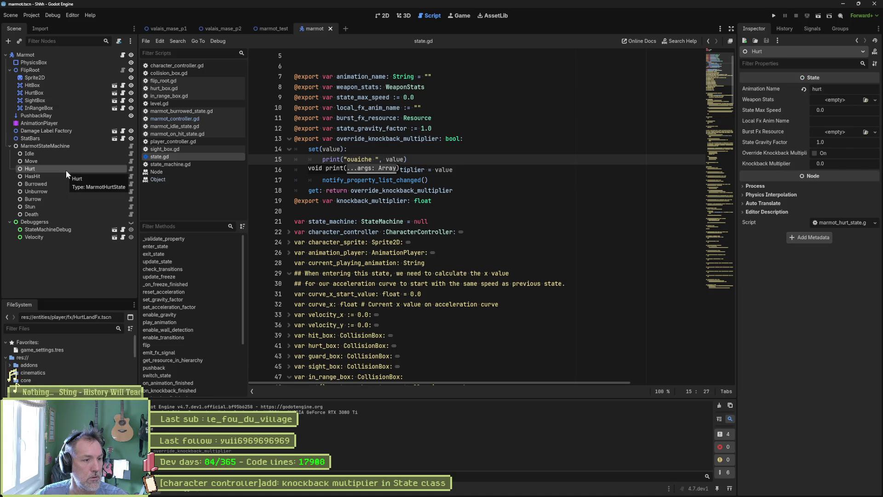
left_click(719, 405)
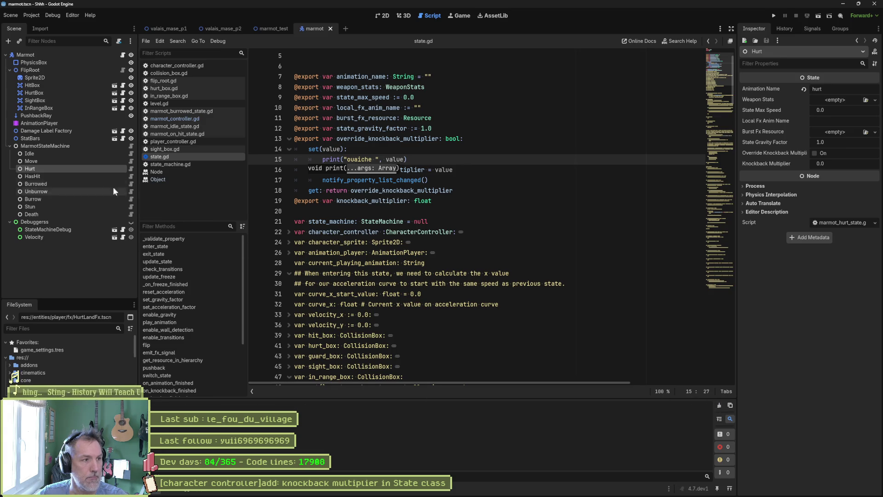
- Browse the marmot scene's nodes and tabs, then toggle Hurt's knockback override again
left_click(59, 132)
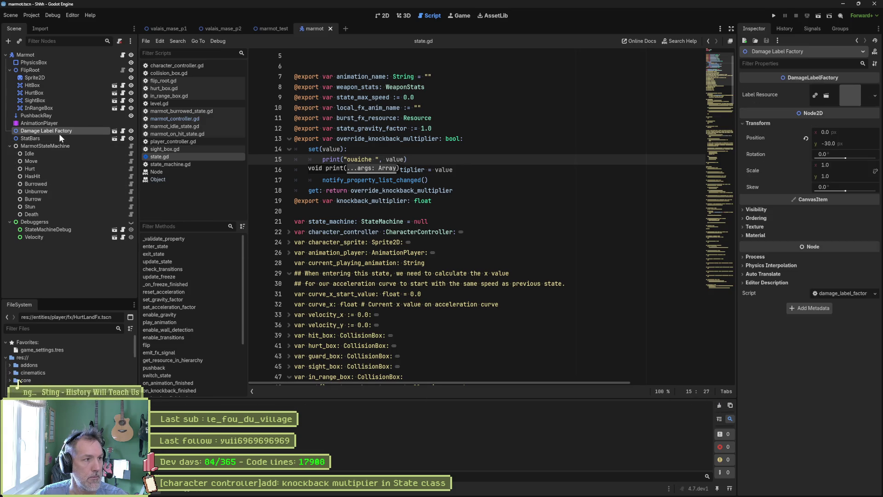
left_click(52, 163)
left_click(222, 29)
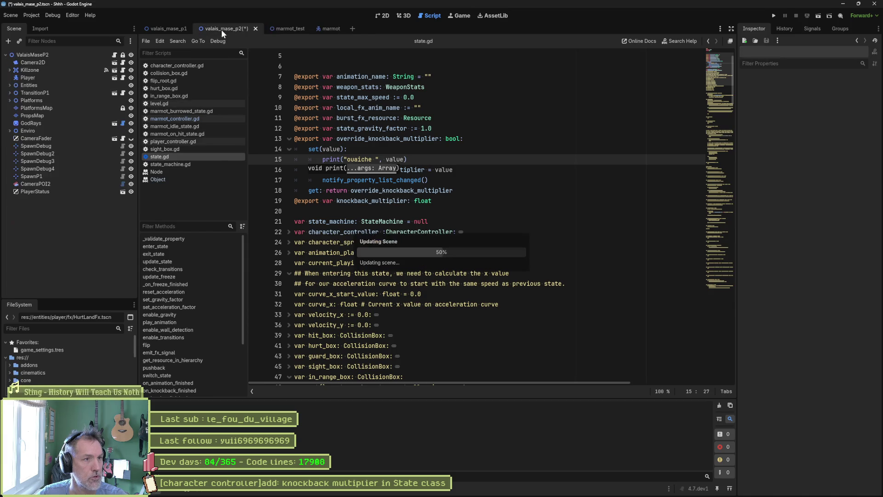
left_click(328, 27)
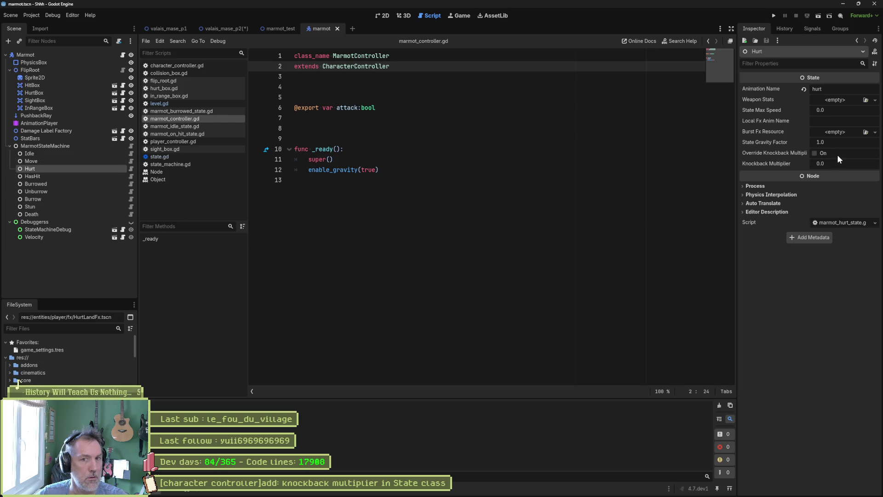
left_click(816, 153)
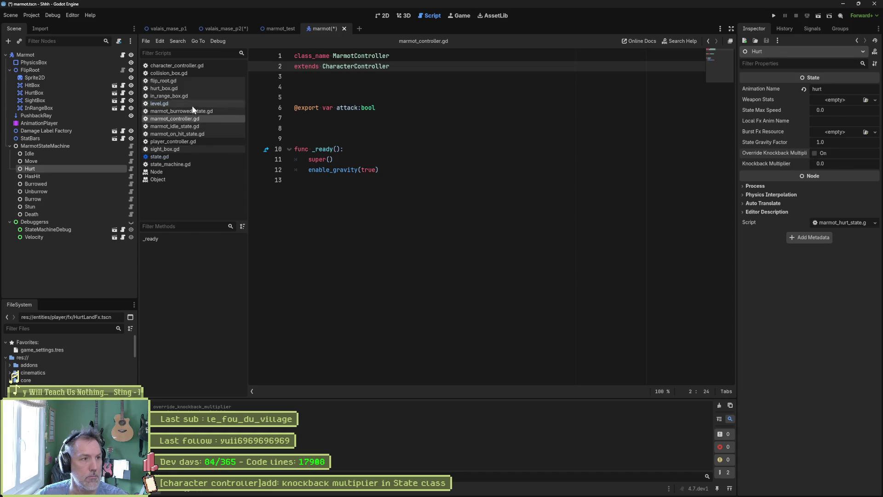
- Close state.gd and every other open script and help page with Ctrl+W
left_click(165, 157)
left_click(461, 150)
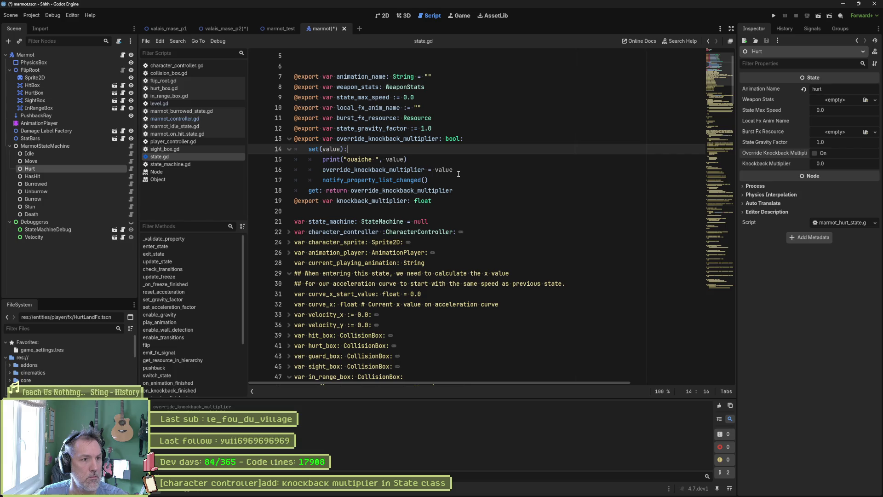
left_click(444, 180)
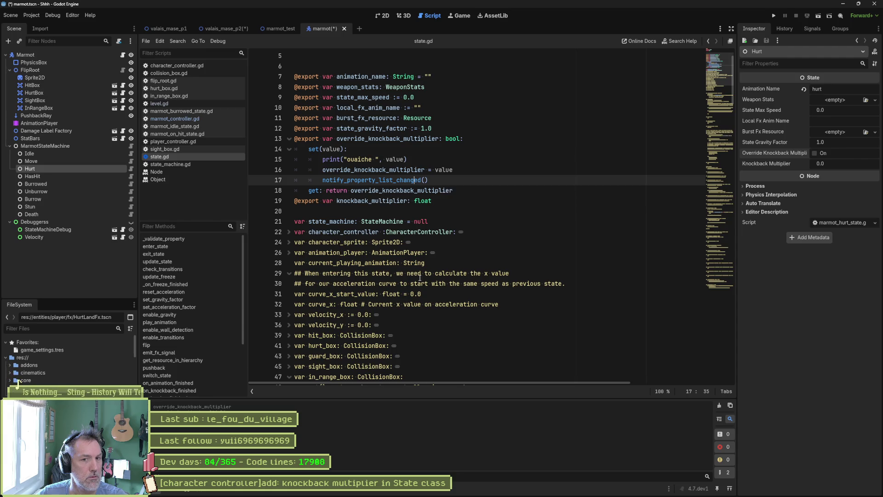
key("ctrl+w")
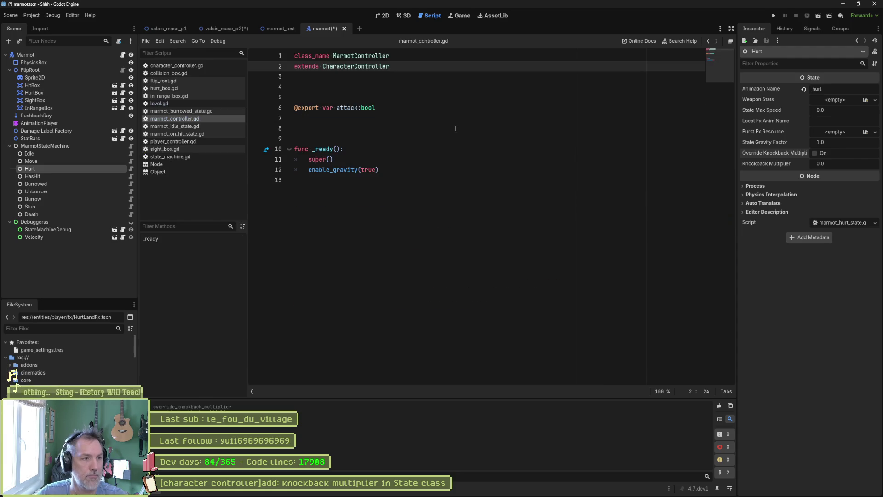
key("ctrl+w")
key("ctrl+w")
key("ctrl+w")
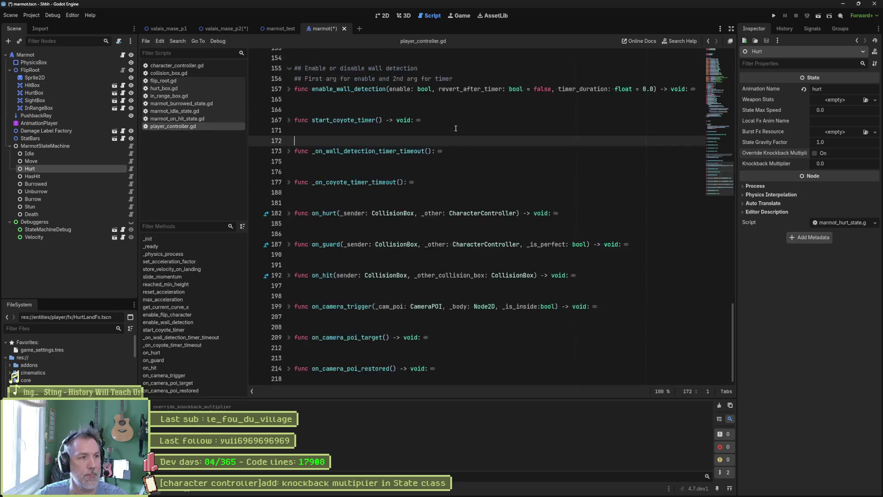
key("ctrl+w")
key("ctrl+w")
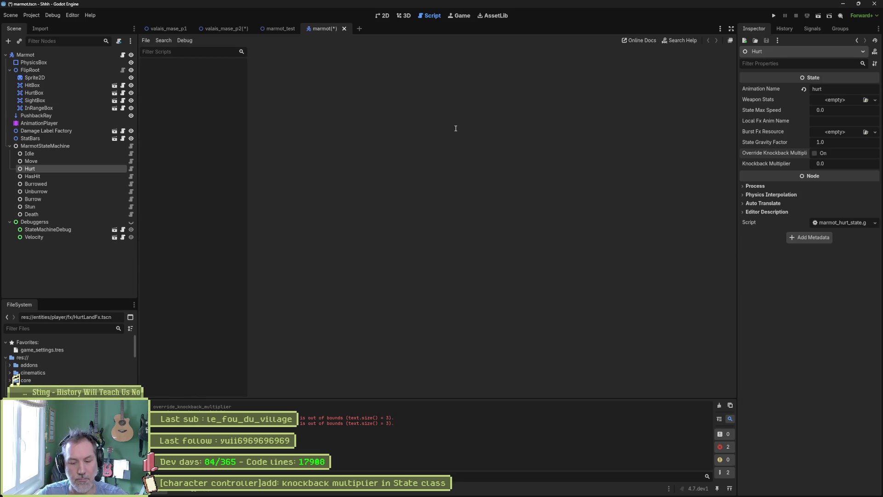
- Quick-open state.gd and save the marmot scene
key("ctrl+alt+o")
type("state.g")
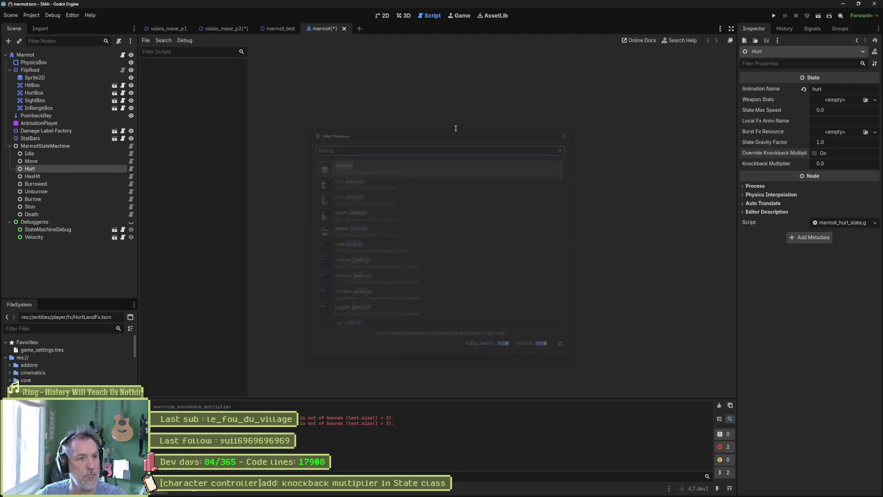
key("Return")
key("ctrl+s")
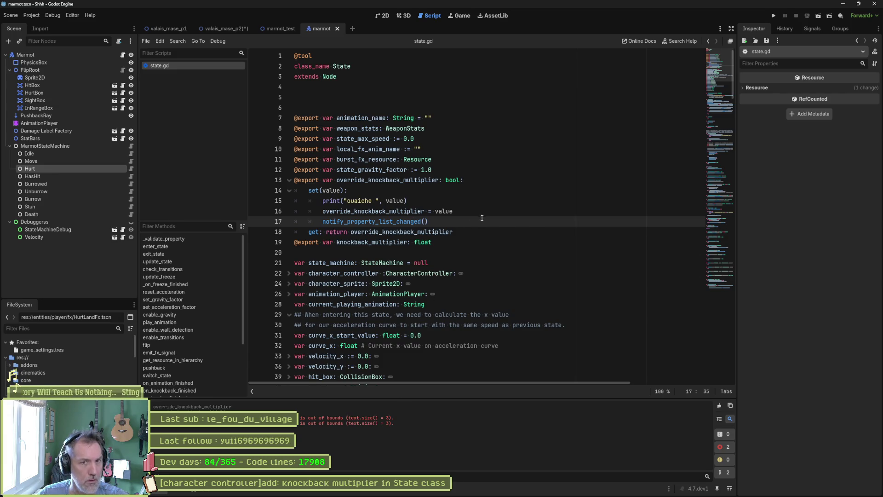
- Make line 59 print "2 " before the property, save, clear the output, and remove the line 62 breakpoint
scroll(437, 230, "down", 7)
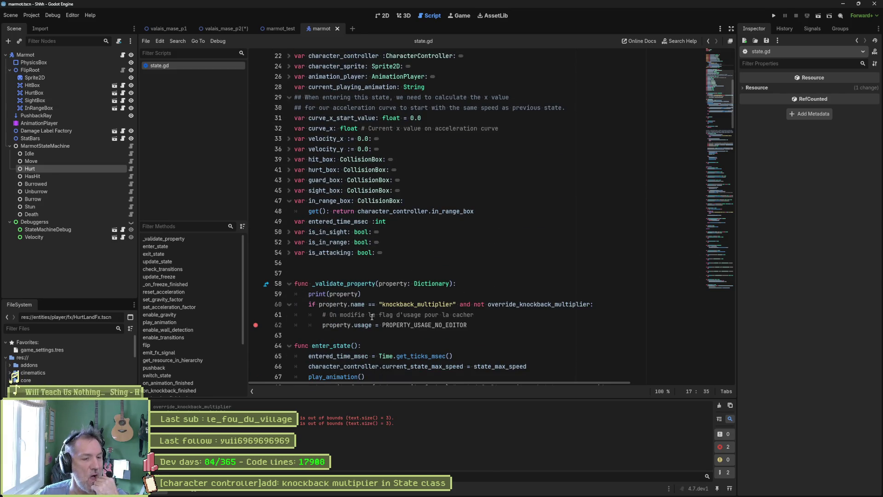
left_click(332, 295)
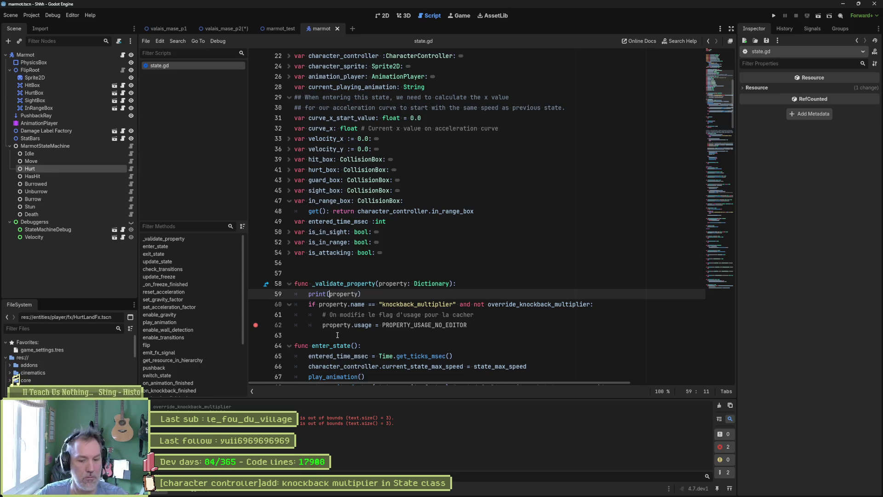
type("\"2")
type(" \",")
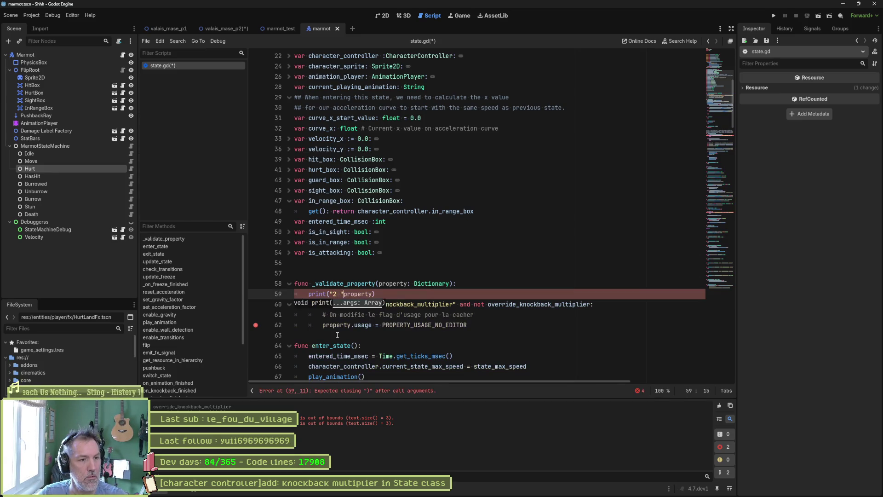
key("ctrl+s")
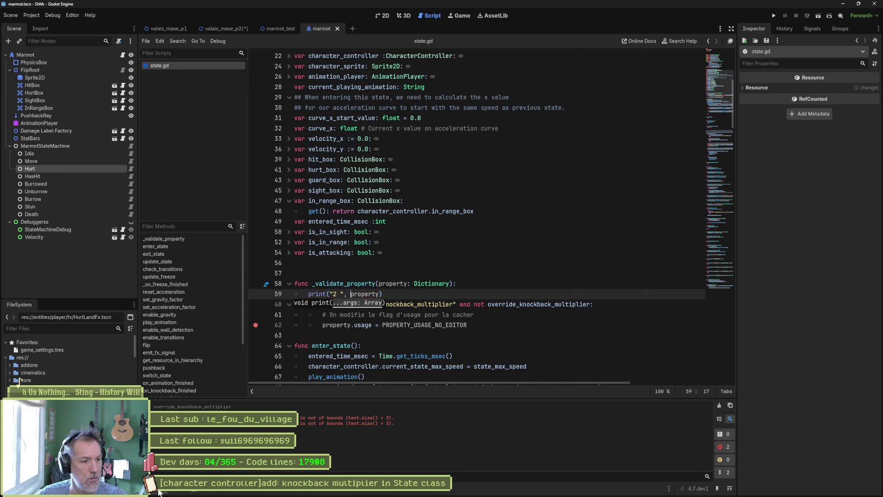
left_click(720, 405)
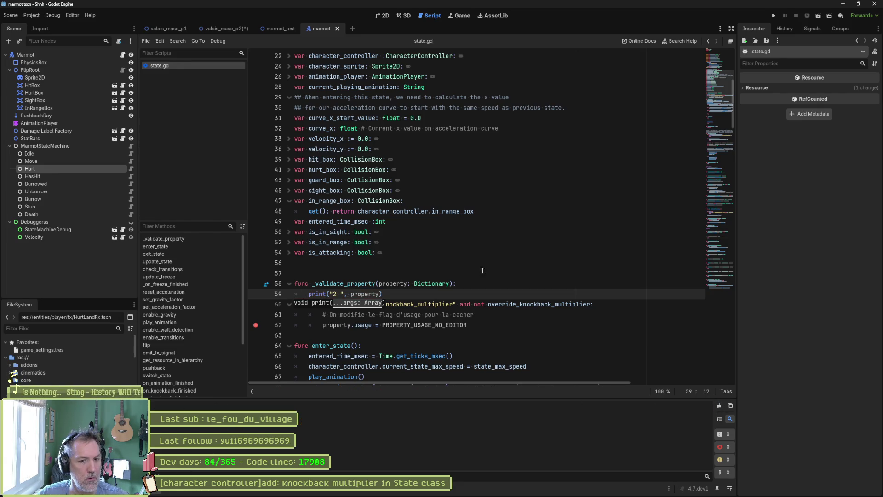
left_click(256, 325)
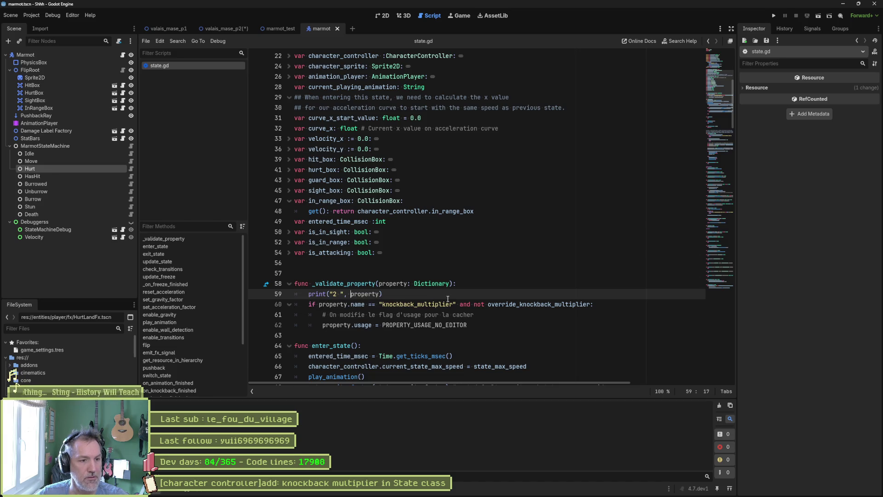
left_click(18, 161)
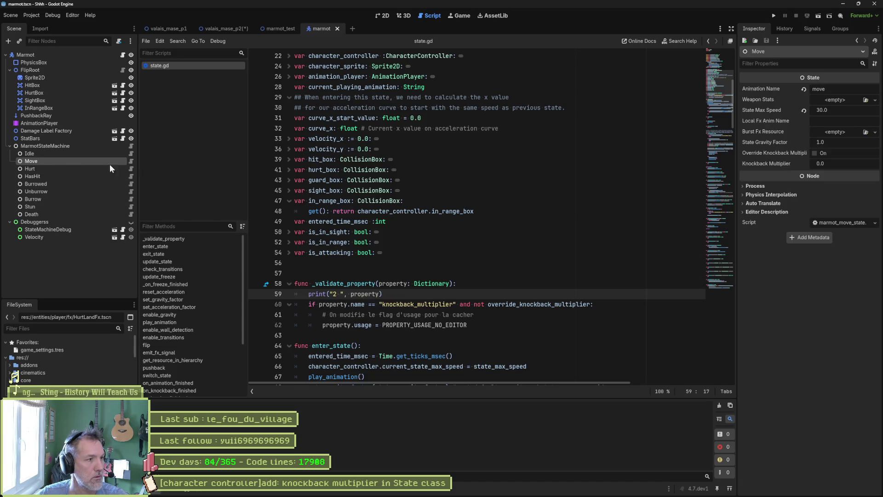
left_click(815, 153)
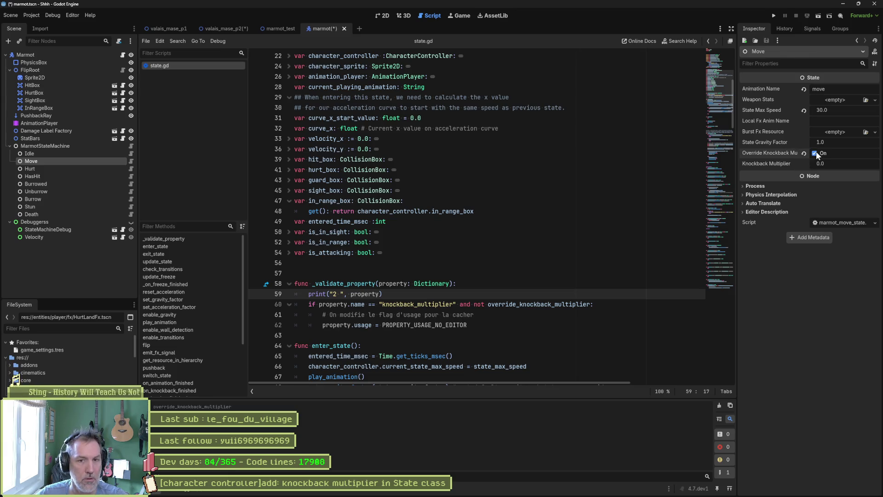
left_click(184, 489)
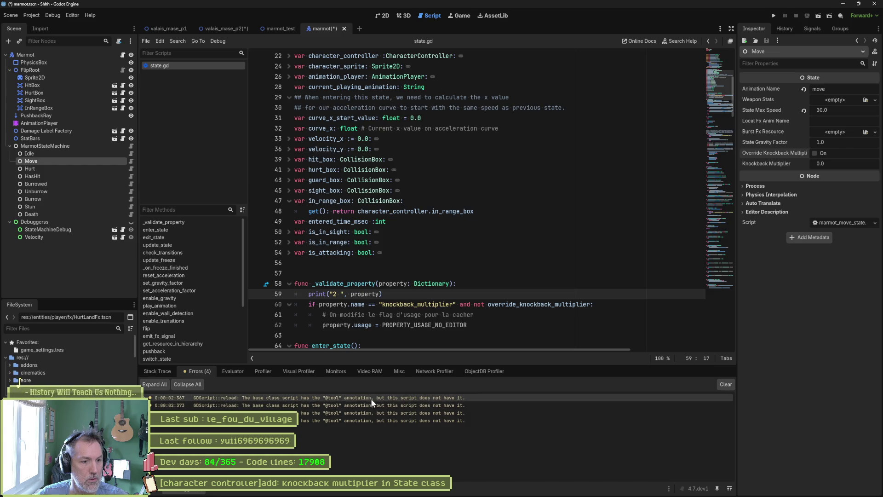
double_click(443, 399)
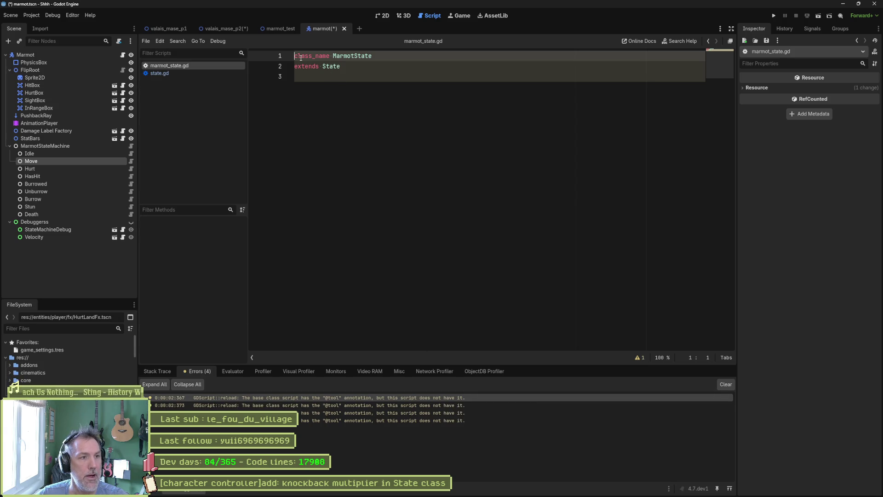
key("Return")
key("Up")
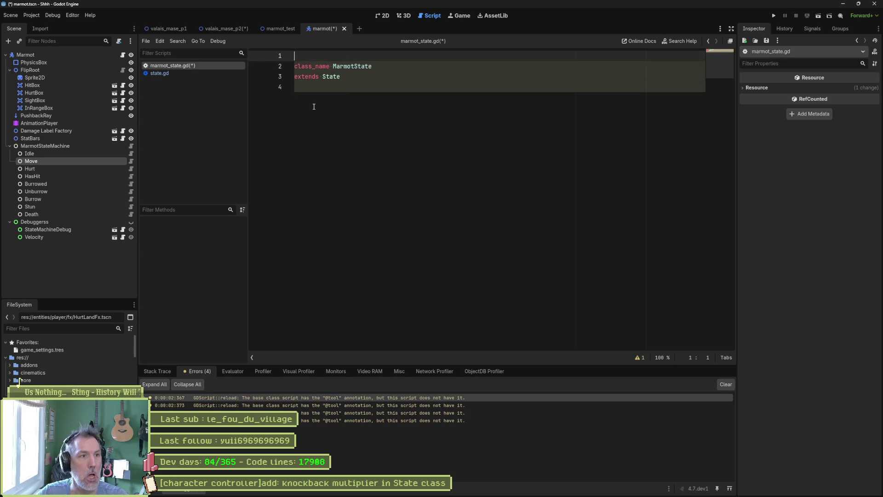
type("@tool")
key("ctrl+s")
left_click(74, 170)
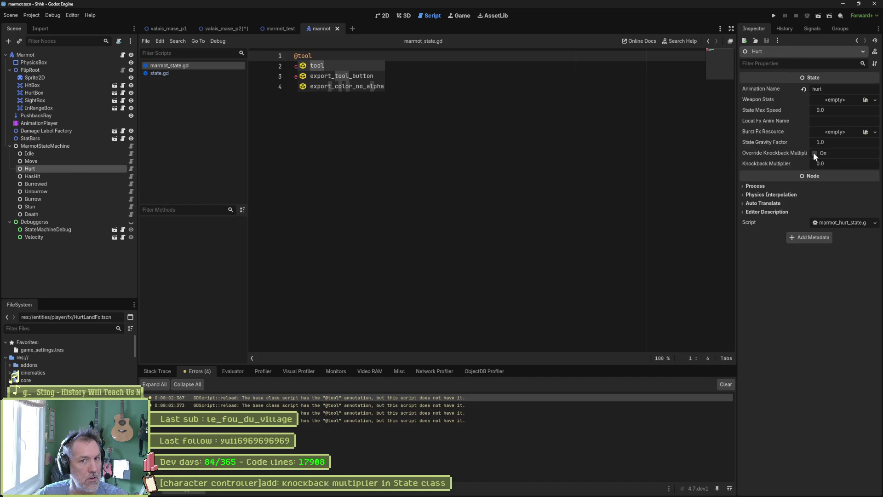
left_click(814, 153)
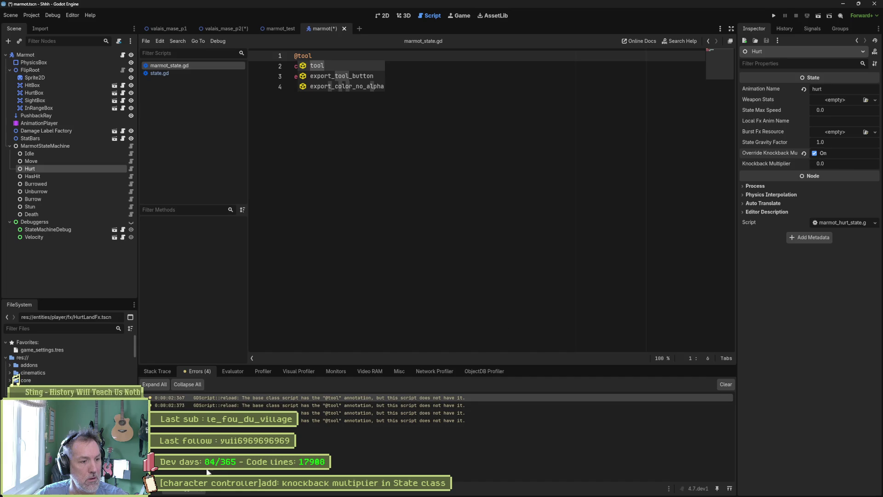
left_click(154, 489)
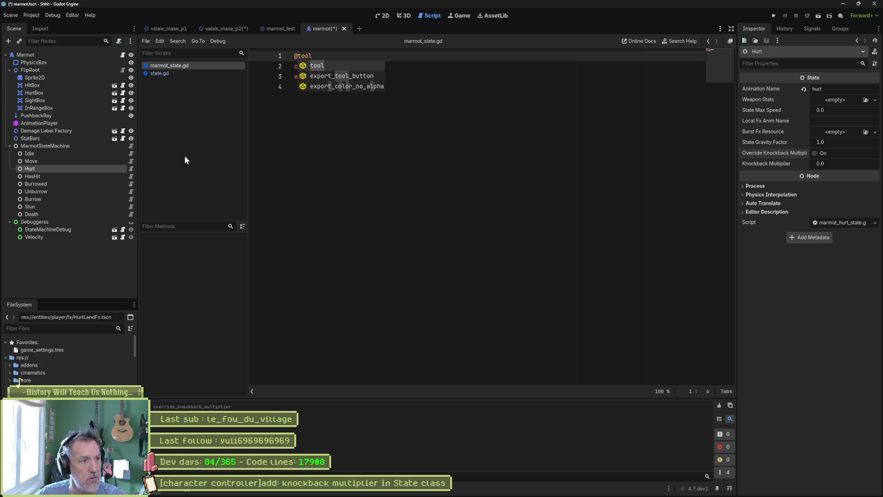
left_click(131, 168)
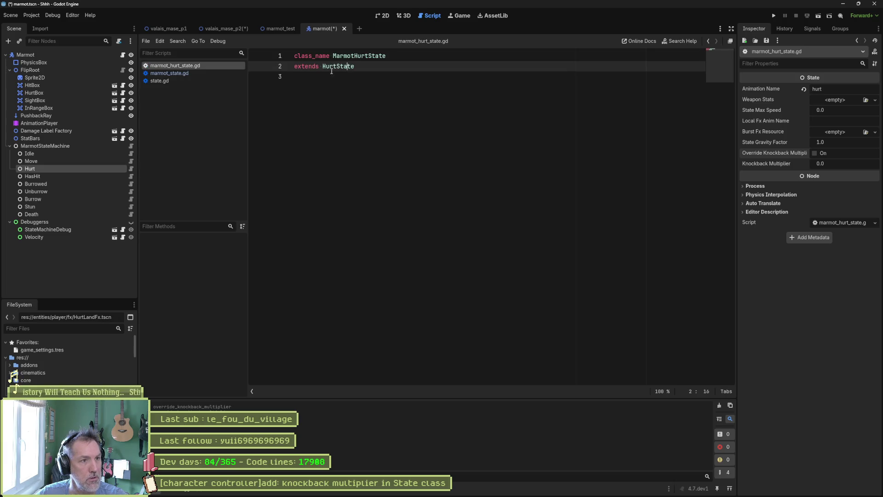
left_click(297, 55)
key("Return")
key("Up")
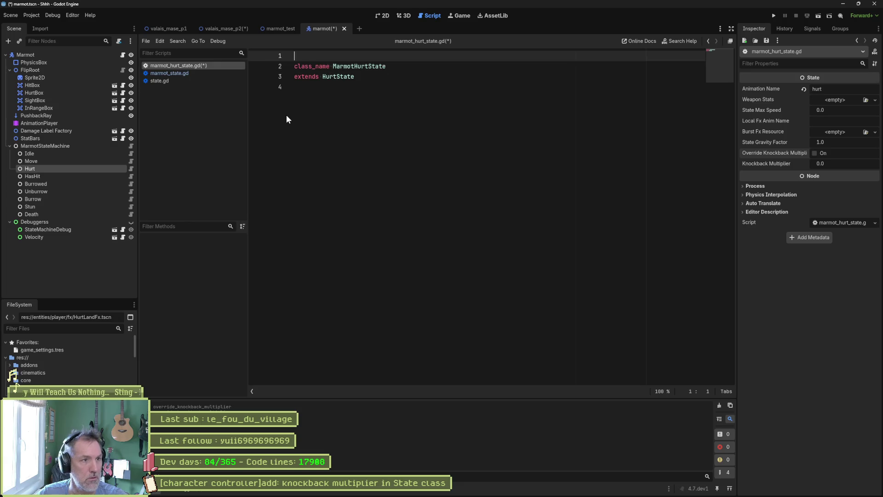
type("@tool")
key("ctrl+s")
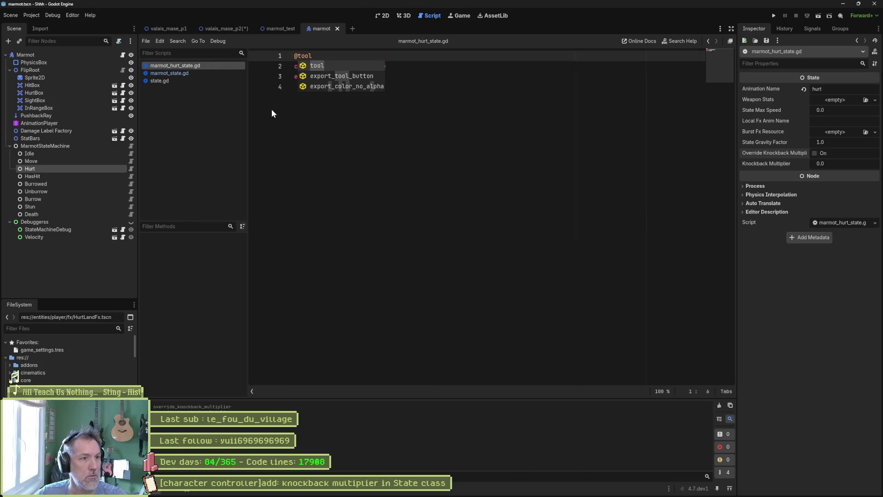
left_click(321, 137)
- Enable Hurt's knockback override again, close the scripts, and close the marmot scene
left_click(815, 154)
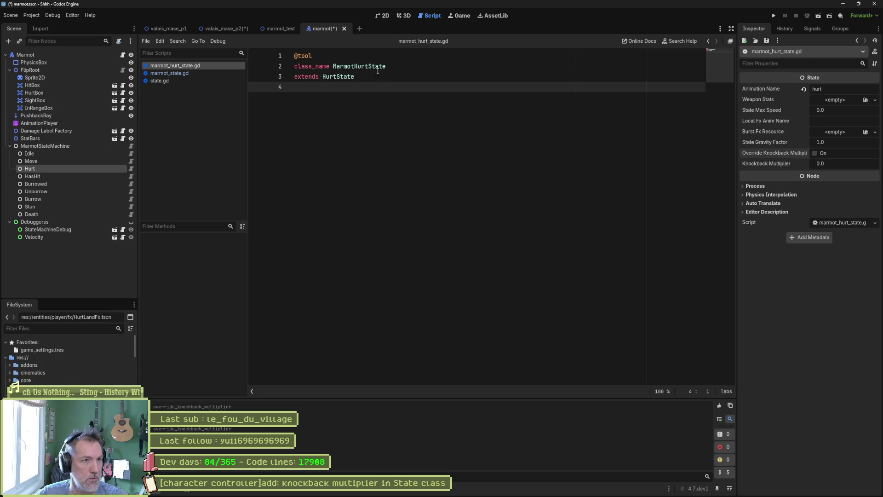
key("ctrl+w")
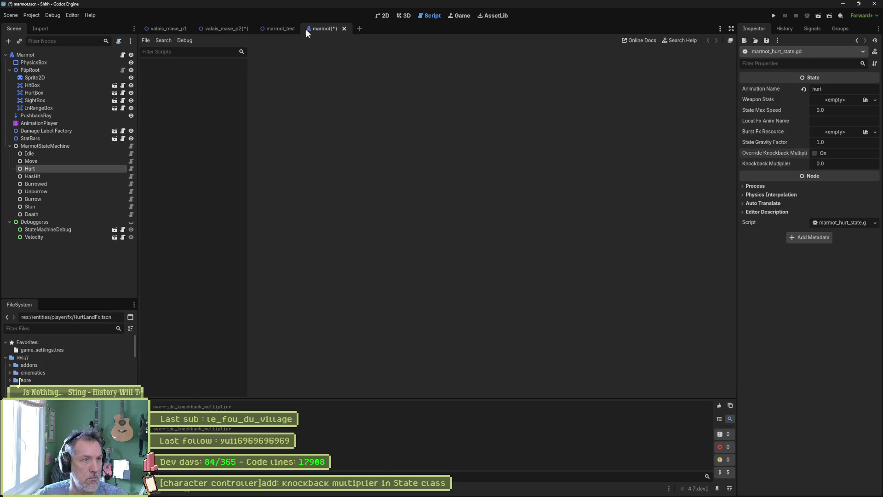
key("ctrl+shift+w")
left_click(394, 269)
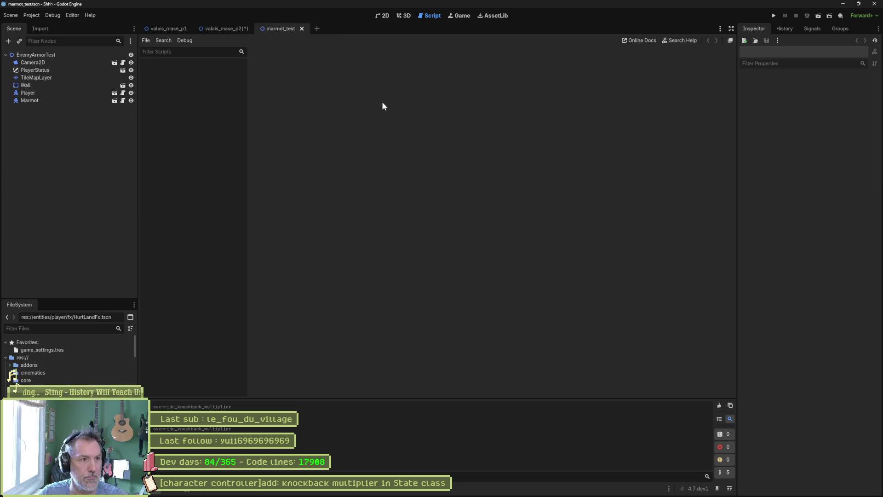
- Reopen the marmot scene and enable Hurt's override, exposing Knockback Multiplier at 0.0
key("ctrl+shift+o")
type("marmot")
key("Return")
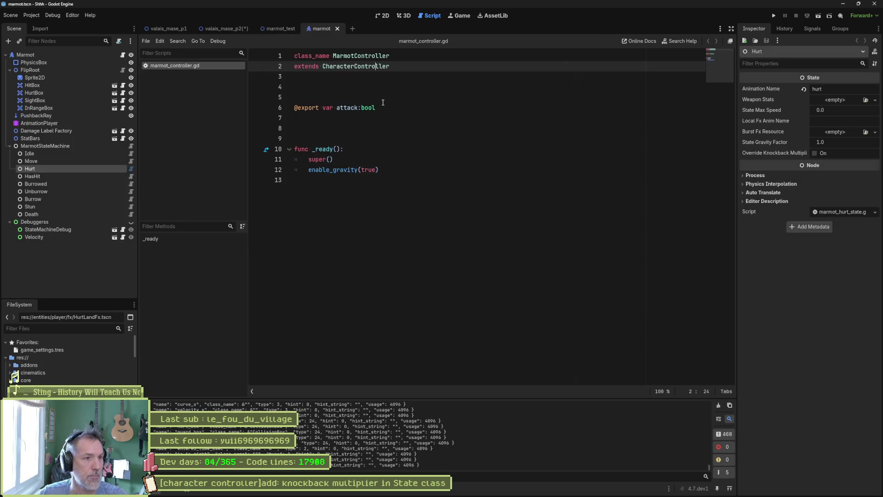
left_click(87, 176)
left_click(114, 170)
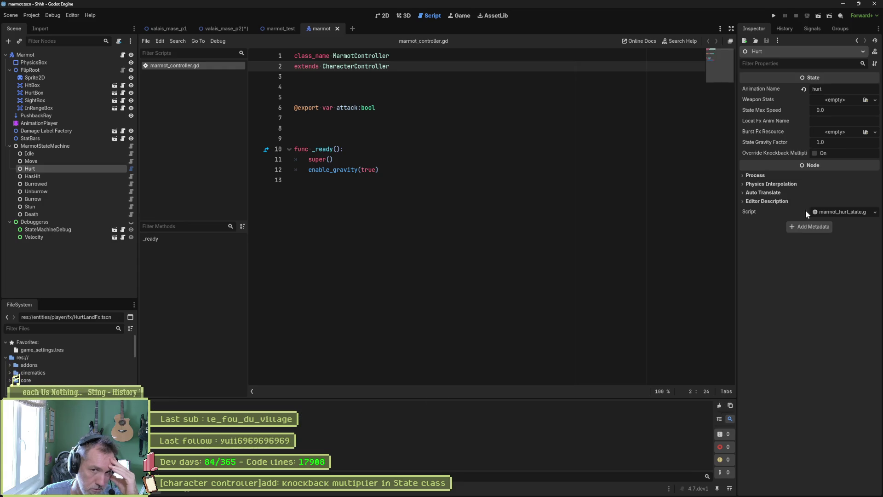
left_click(815, 153)
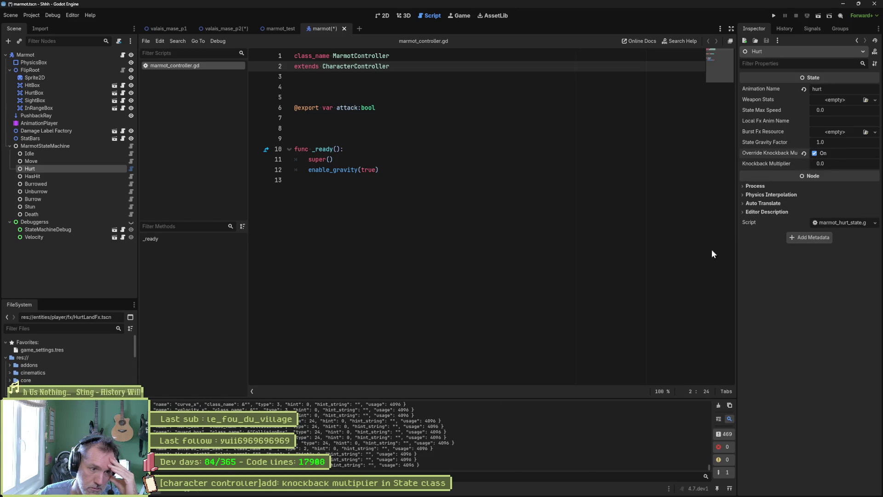
mouse_move(709, 466)
left_mouse_down()
mouse_move(722, 397)
mouse_move(717, 469)
left_mouse_up()
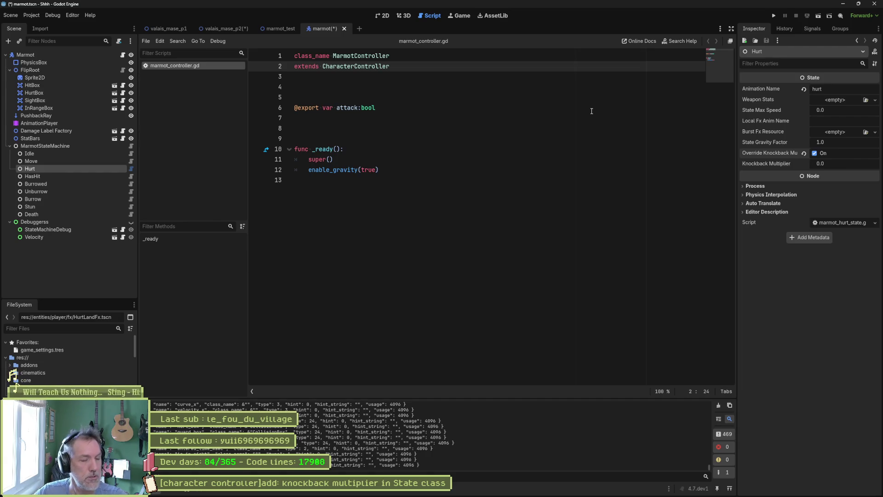
- Leave the Godot Object docs and return to the Gemini conversation on hiding inspector properties
left_click(381, 493)
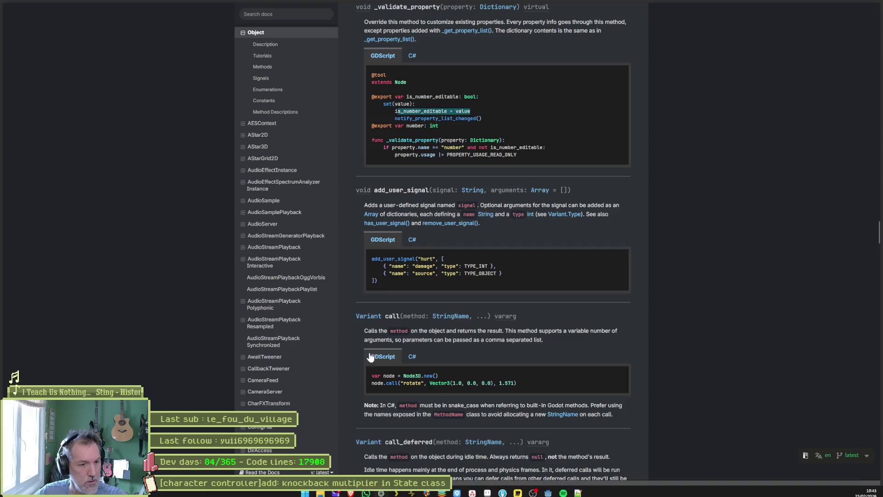
mouse_move(34, 97)
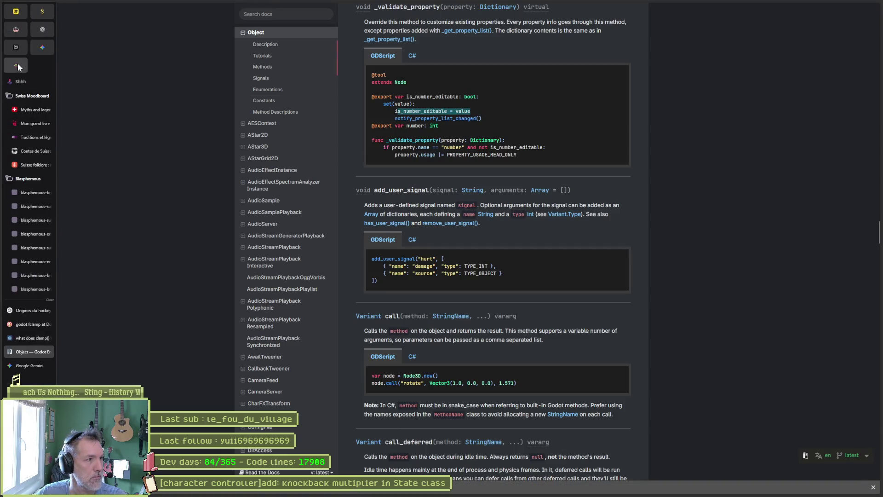
left_click(43, 50)
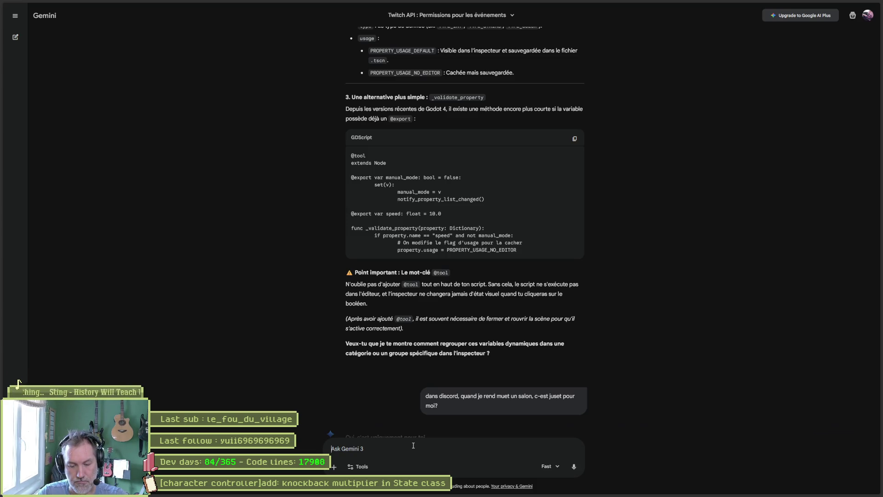
type("mes clase")
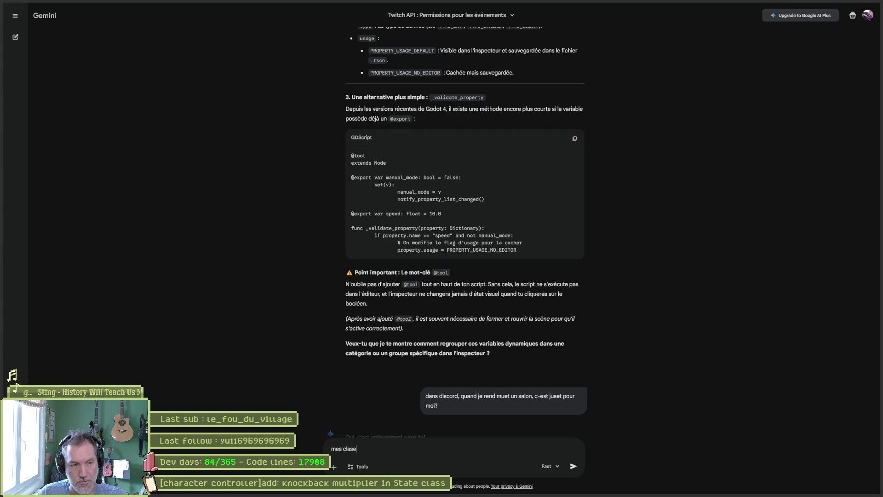
key("BackSpace")
key("BackSpace")
type("ses State, p.")
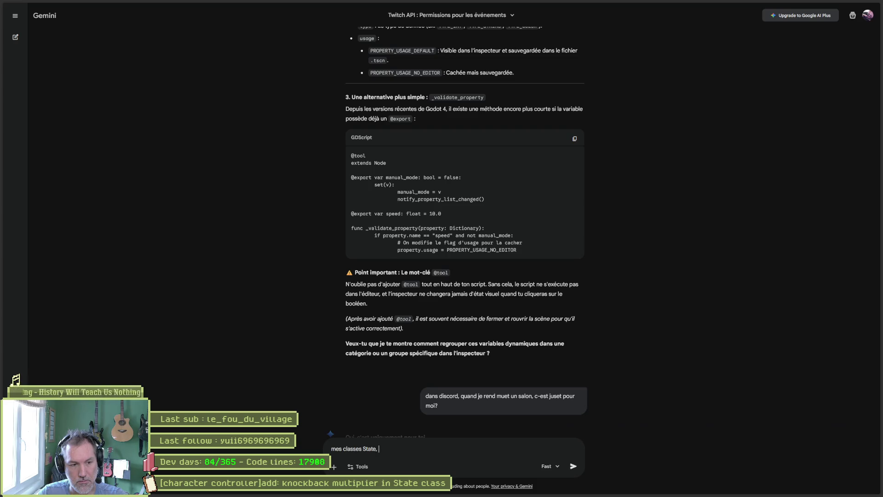
type("ex. Idle")
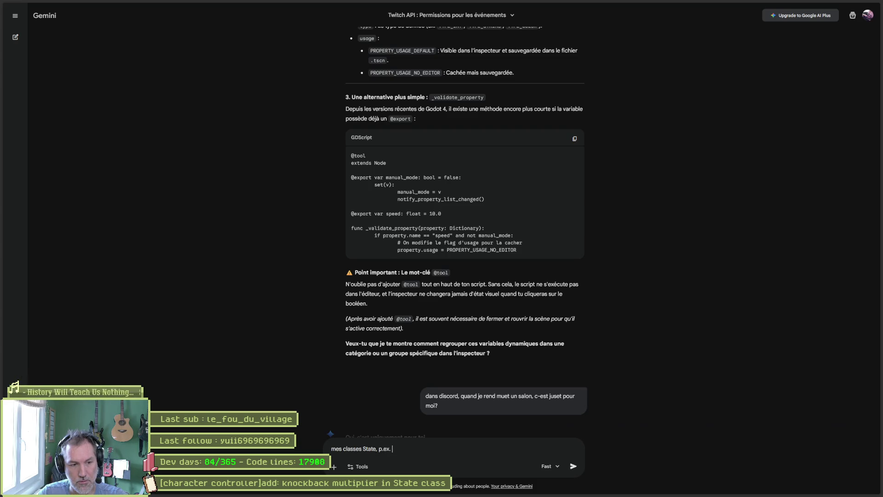
type("State, he")
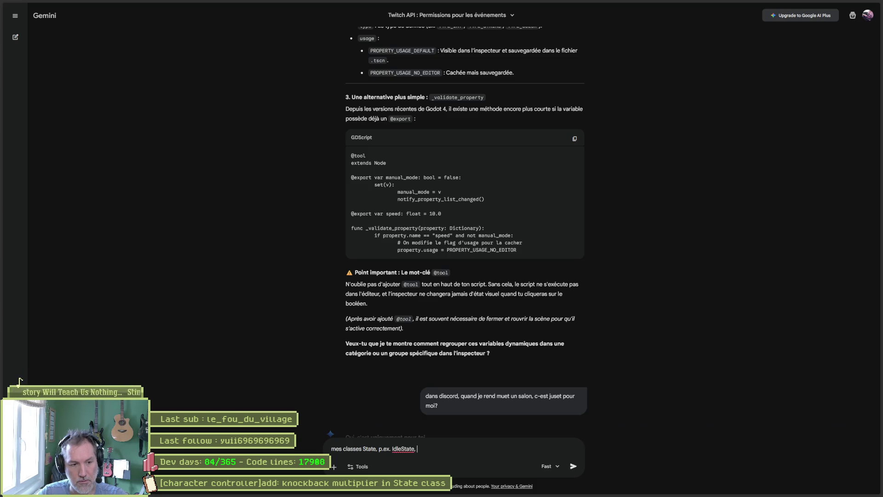
key("BackSpace")
key("BackSpace")
type("itent toutes de State.")
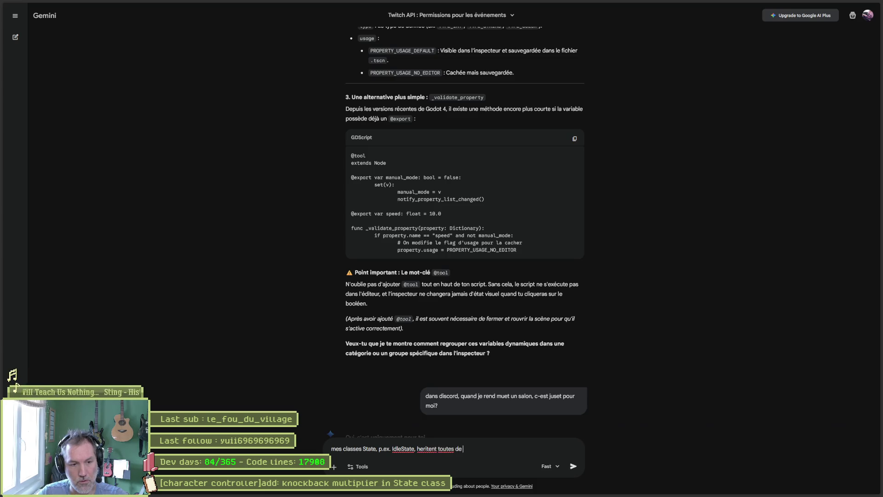
type(" Je dois donc mettre des @to")
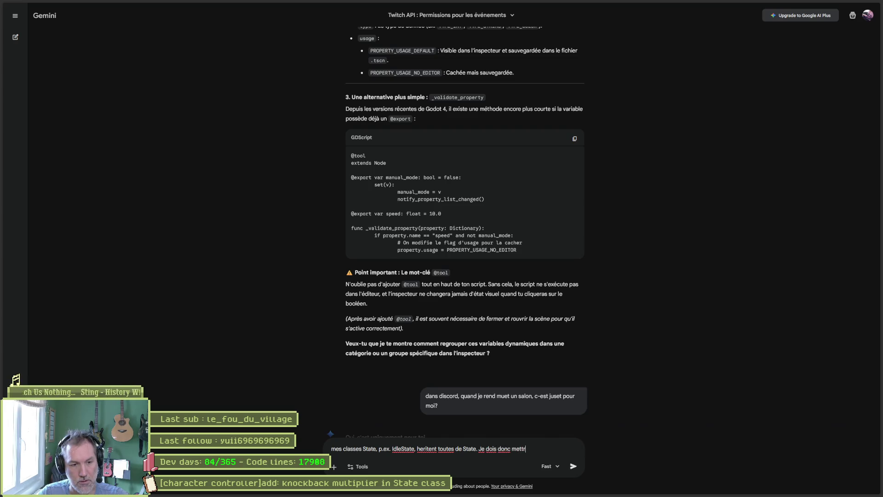
type("ol sur tous")
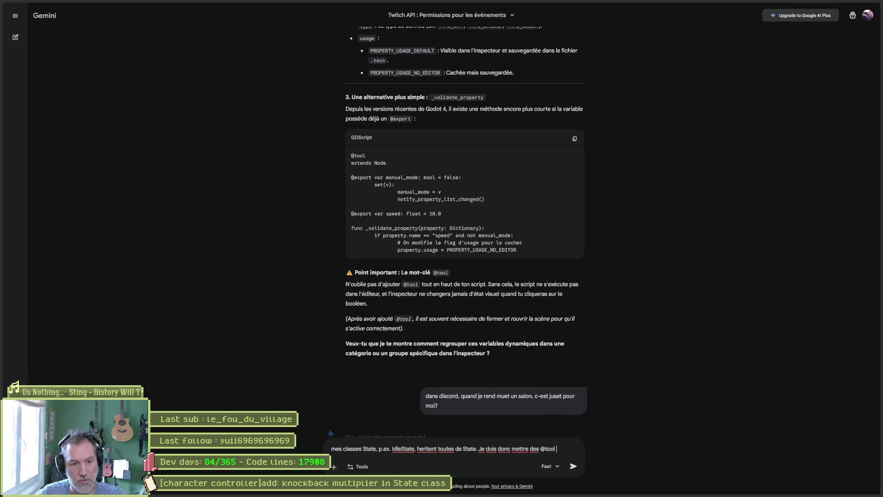
key("BackSpace")
type("tes les classes ")
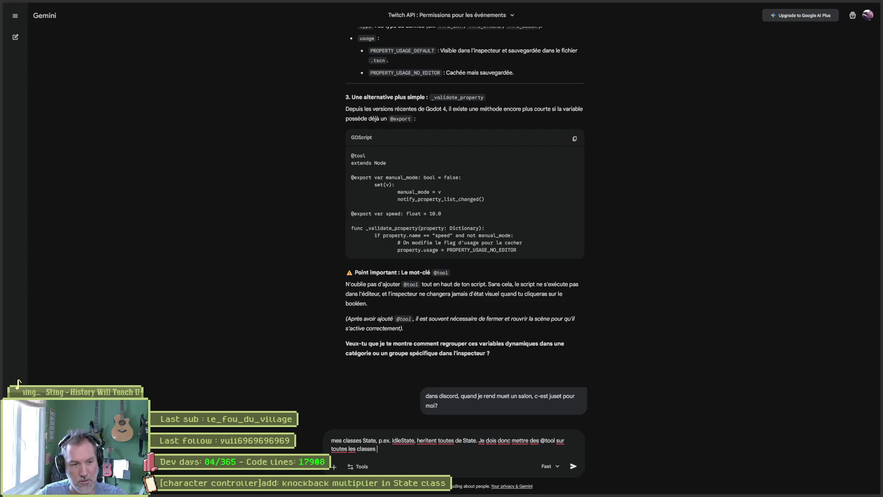
type("?")
key("Return")
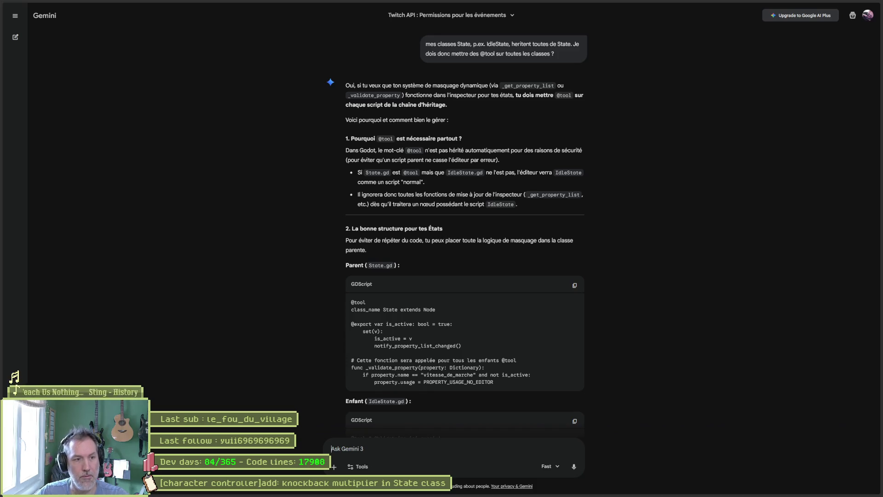
scroll(301, 357, "down", 2)
scroll(303, 357, "down", 1)
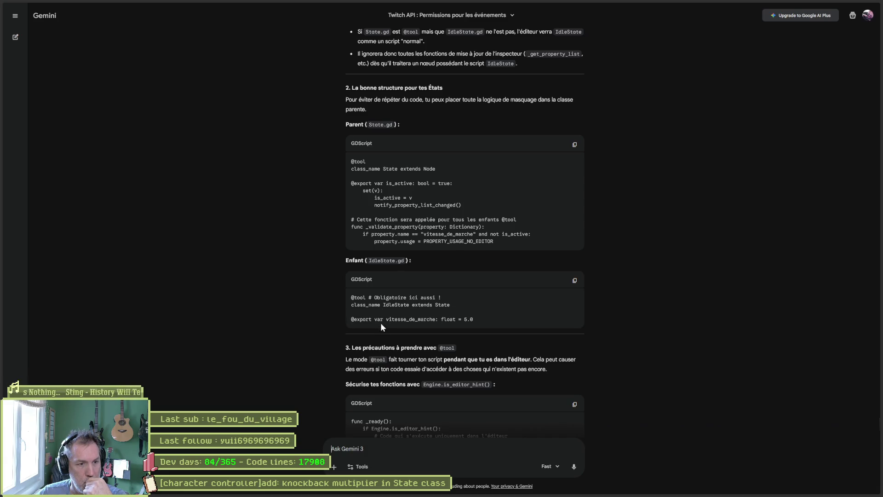
scroll(326, 328, "down", 1)
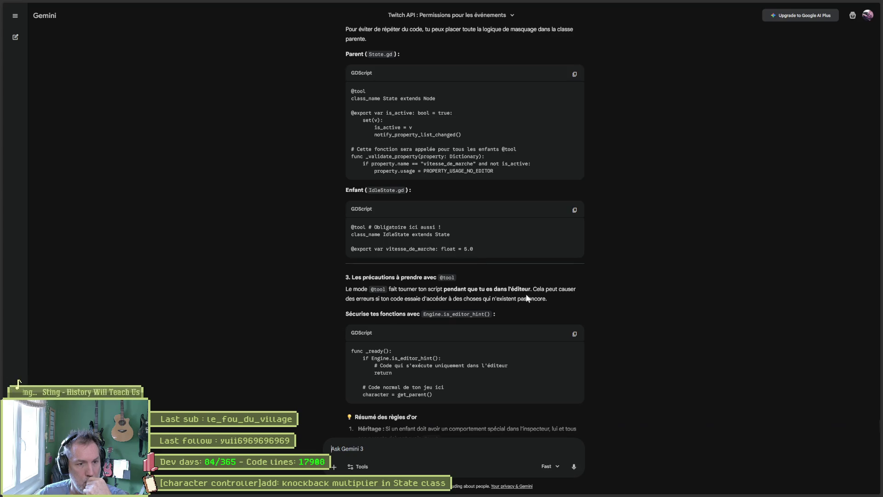
scroll(425, 313, "down", 1)
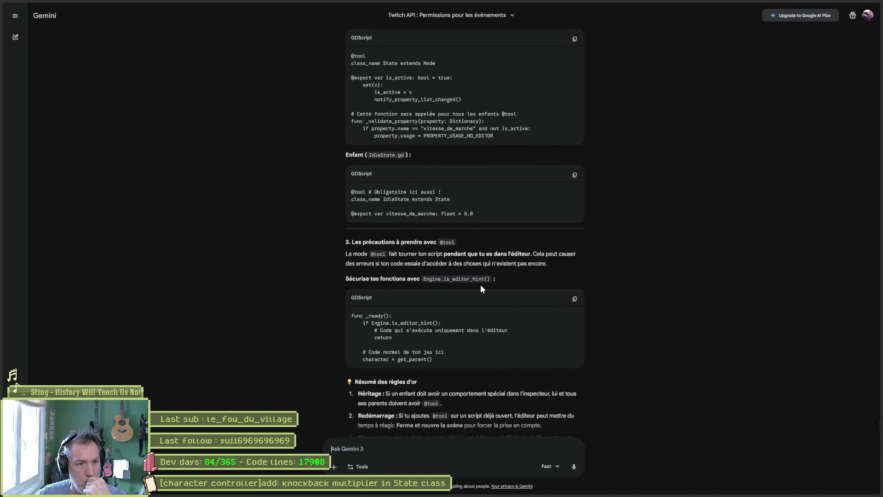
scroll(307, 324, "down", 3)
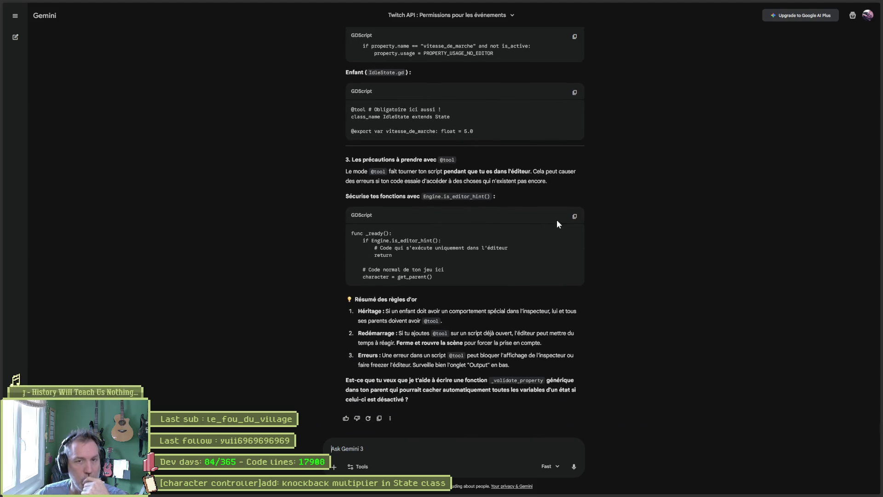
key("alt+Tab")
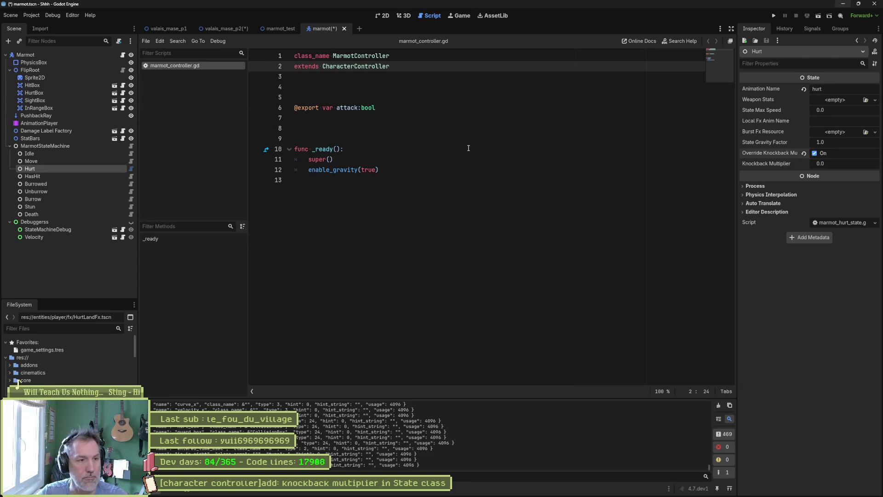
- Open state.gd through quick search, then bring the Gemini conversation back to the front
key("shift+alt+o")
type("state")
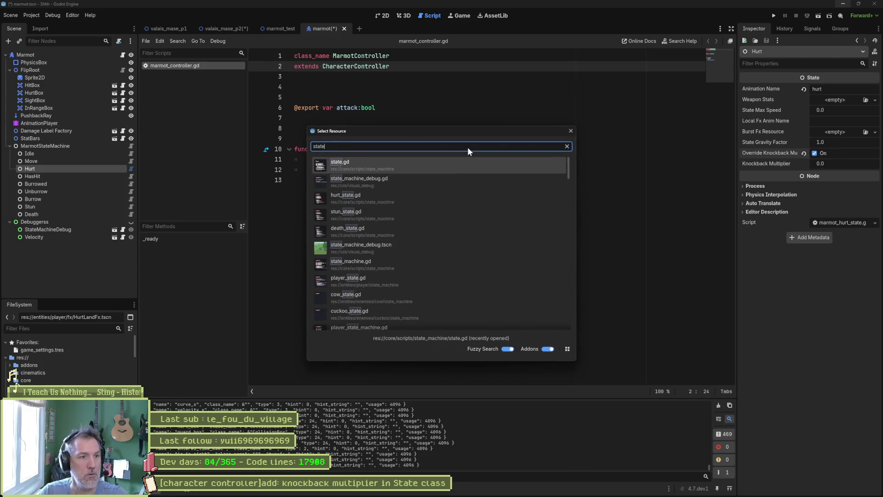
key("Return")
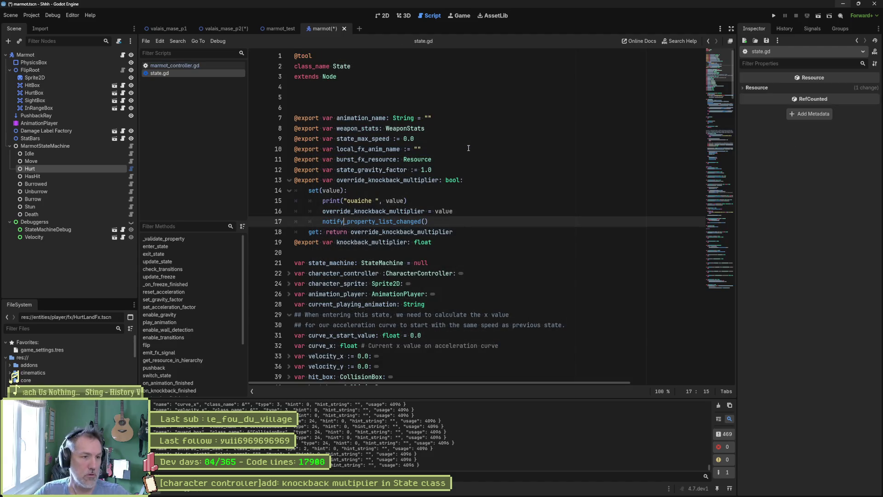
mouse_move(472, 494)
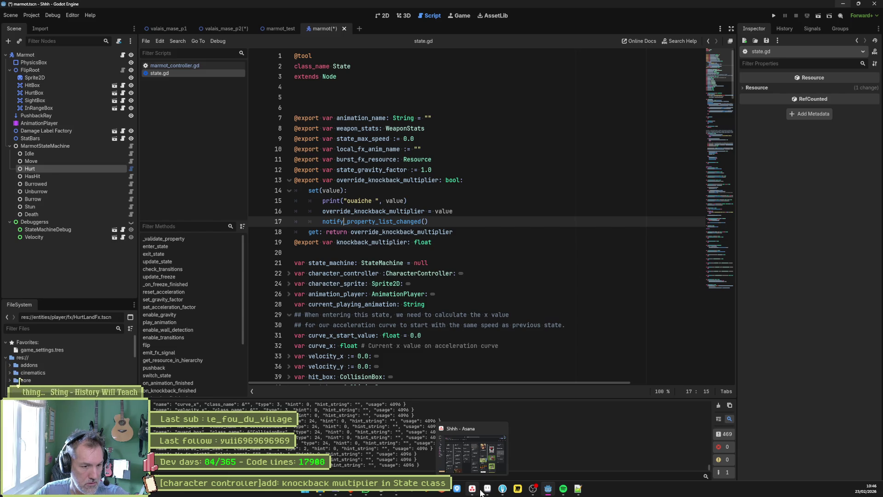
left_click(388, 494)
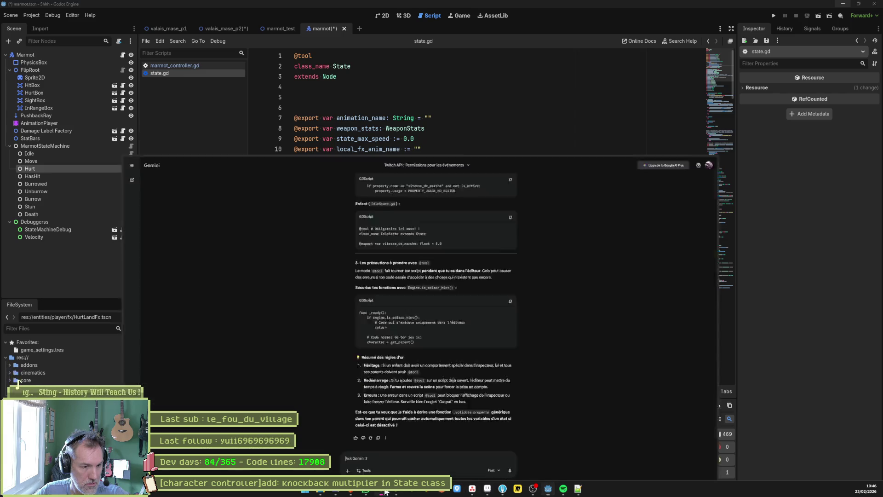
- Ask Gemini whether a Unity-style custom editor can manage hidden fields
type("est-ce qu'on p")
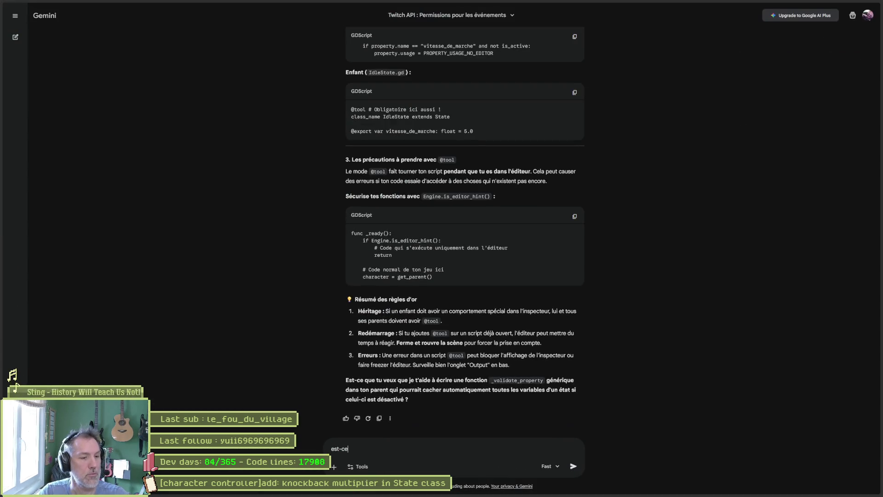
type("eut utiliser un cu")
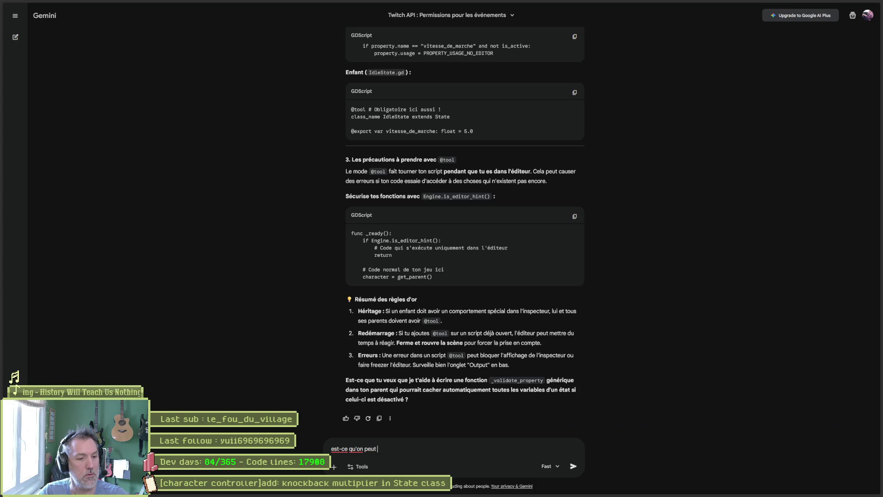
type("stom editor conmme")
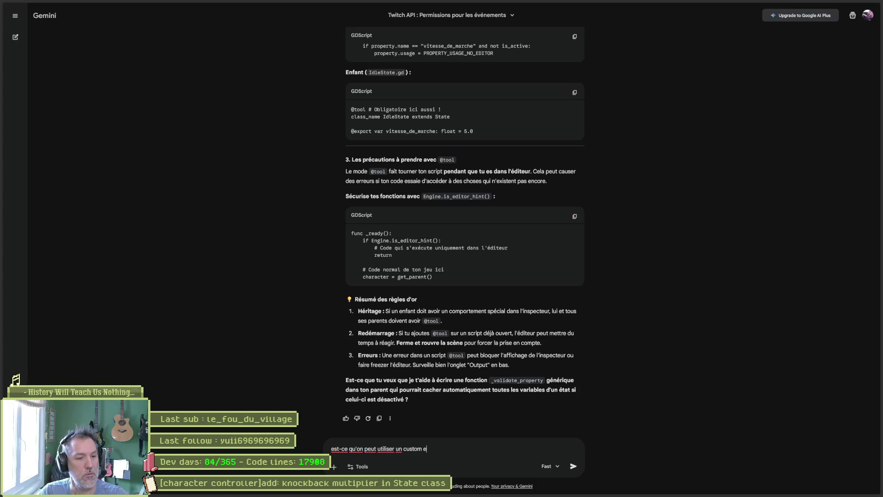
key("BackSpace")
key("BackSpace")
key("BackSpace")
type("mme dans unity pour ger")
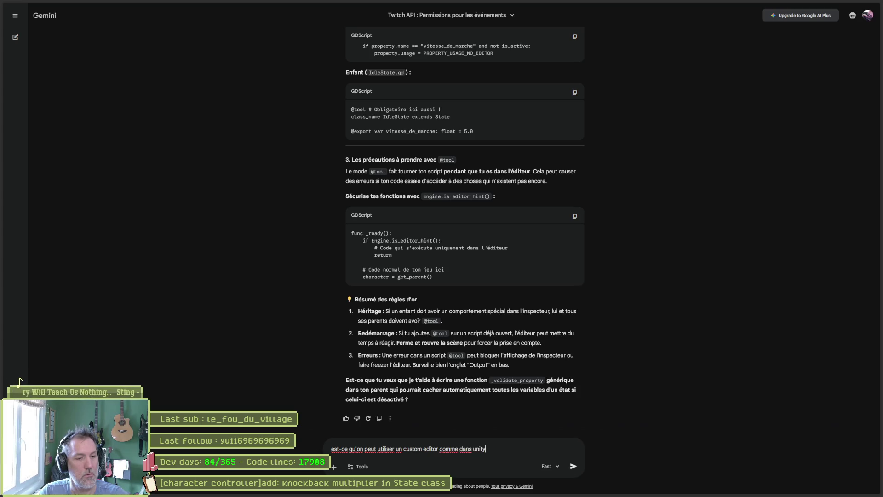
type("er les ")
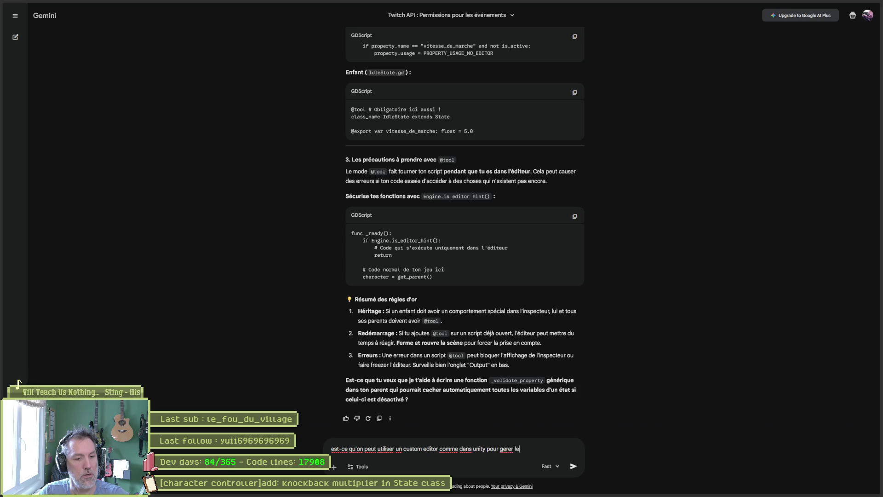
type("champs cache")
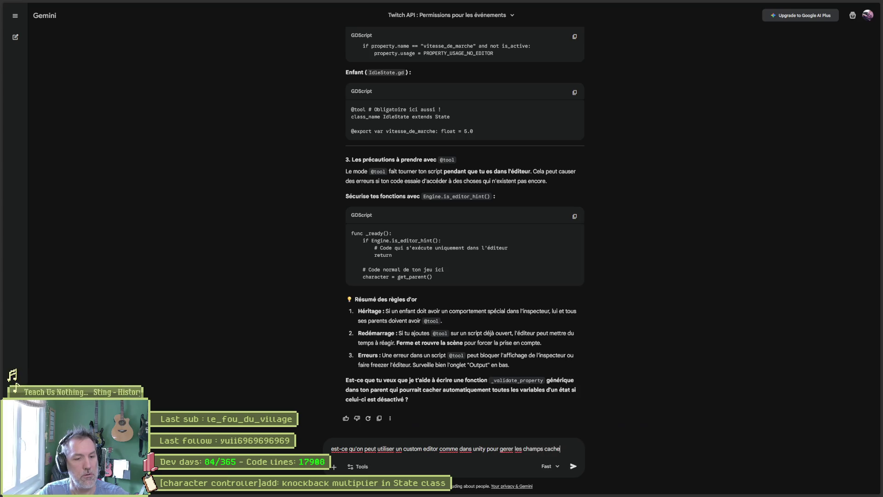
type("s ?")
key("Return")
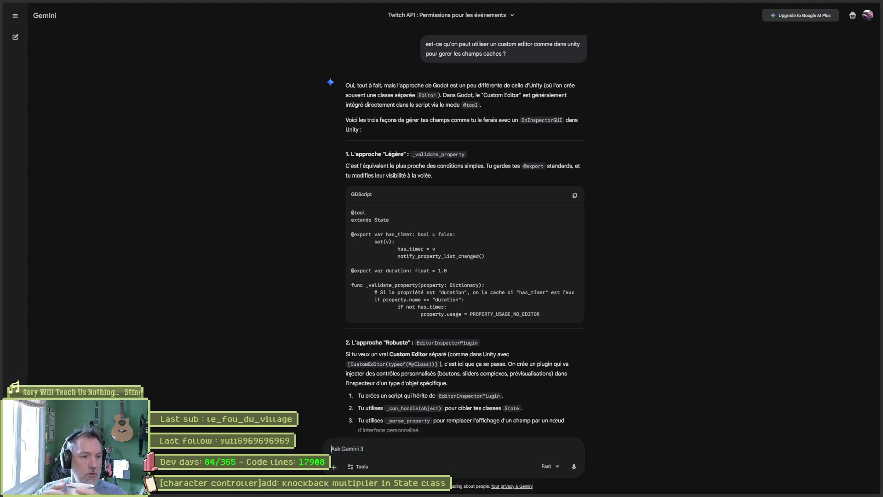
- Read Gemini's Unity-versus-Godot inspector customisation answer, then return to state.gd in Godot
scroll(294, 358, "down", 4)
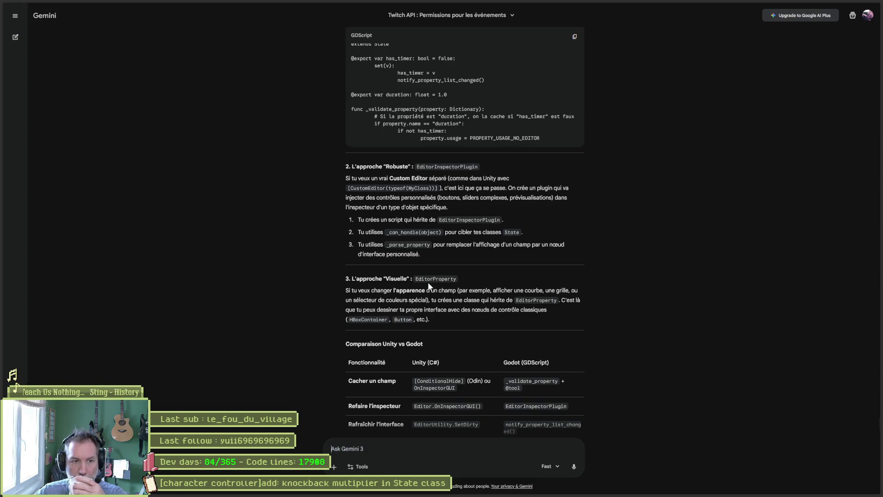
scroll(376, 287, "down", 3)
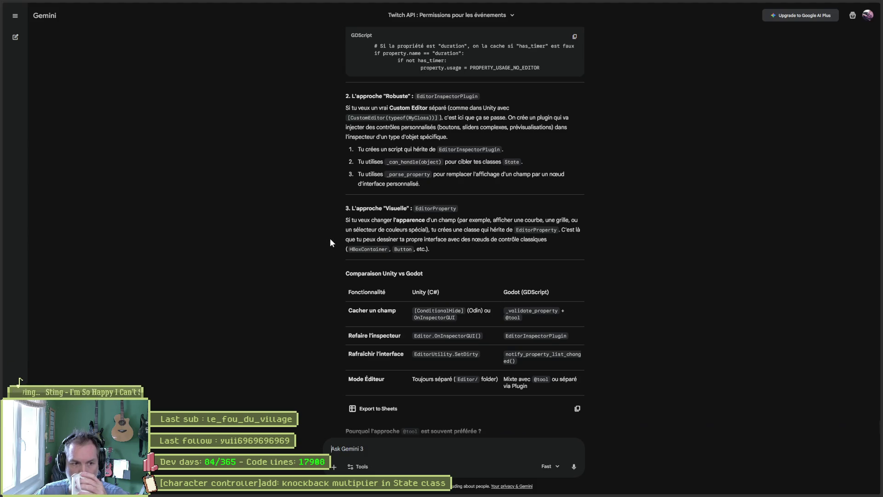
scroll(330, 238, "down", 3)
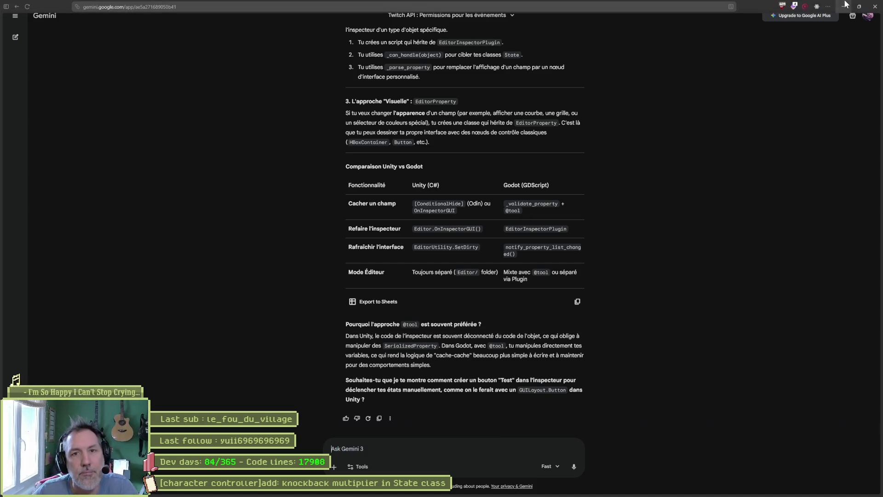
key("alt+Tab")
mouse_move(709, 493)
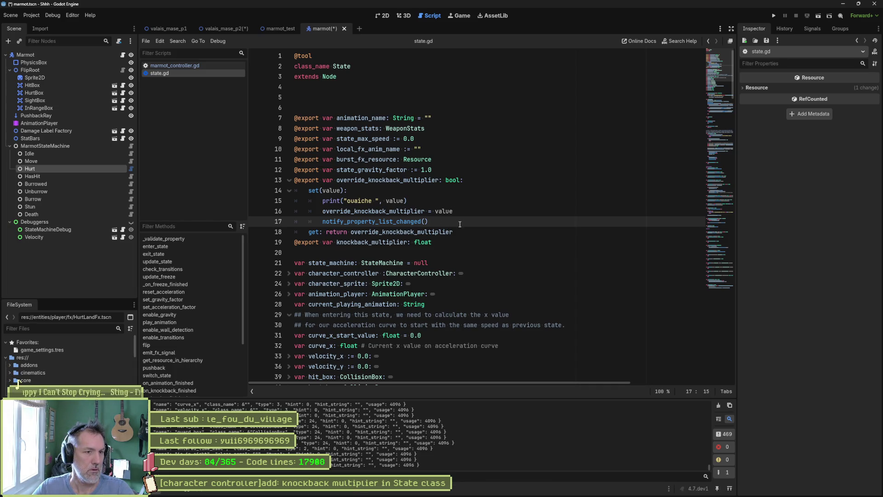
- Replace the override_knockback_multiplier setter with a plain ':= false' default and save state.gd
left_click_drag(460, 232, 459, 180)
key("BackSpace")
key("BackSpace")
key("BackSpace")
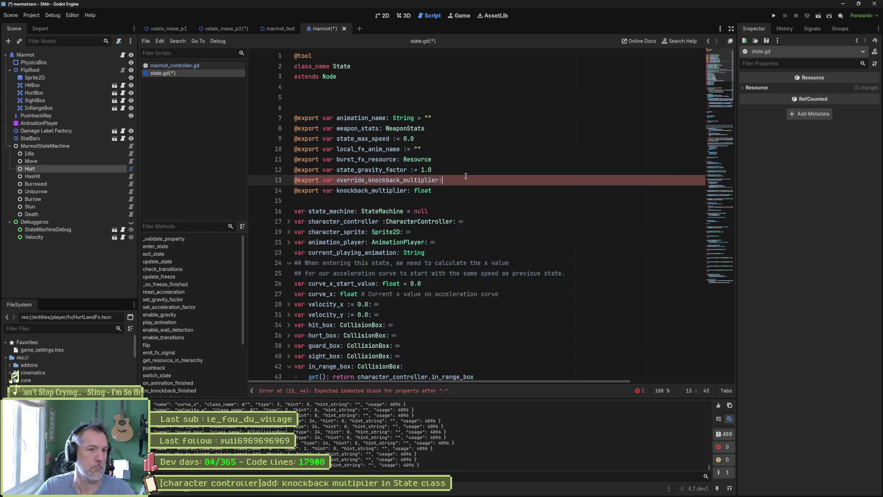
type("= false")
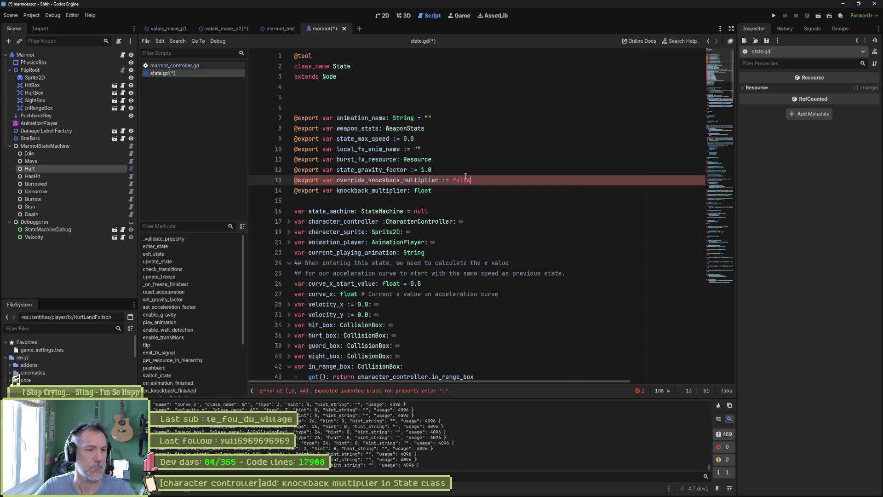
key("ctrl+s")
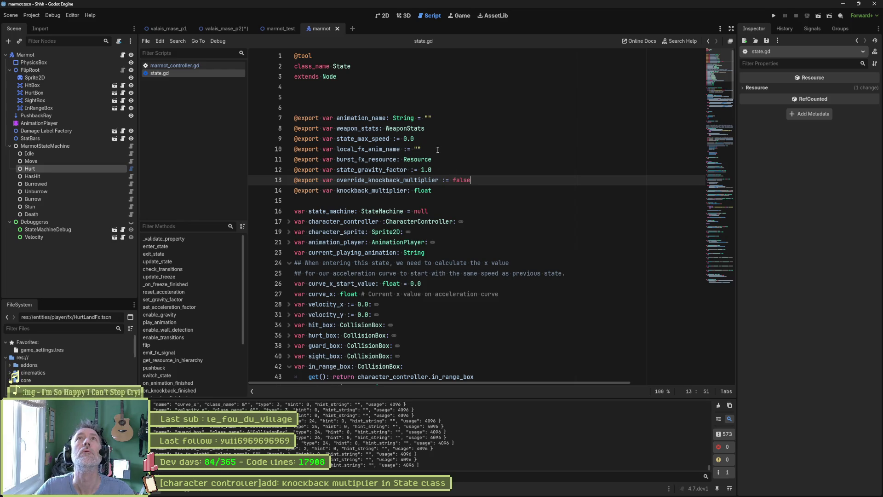
left_click(391, 57)
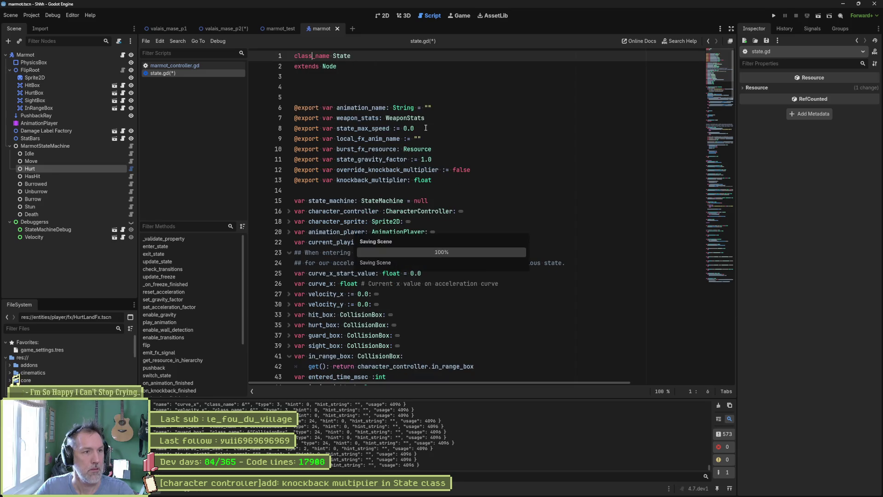
scroll(444, 190, "down", 6)
left_click_drag(479, 296, 478, 237)
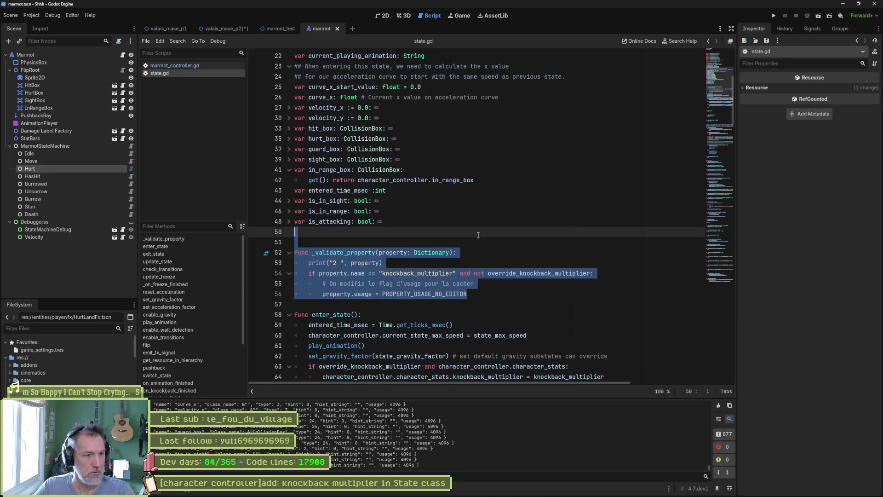
key("BackSpace")
key("ctrl+s")
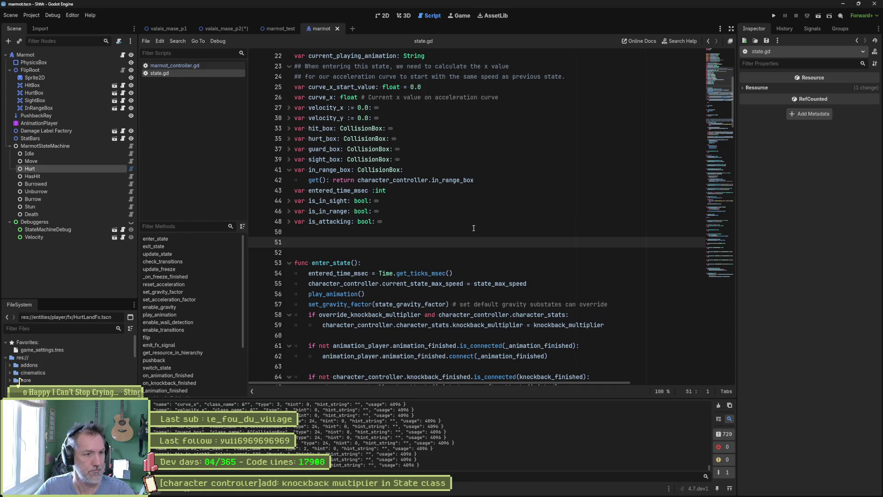
scroll(473, 228, "down", 7)
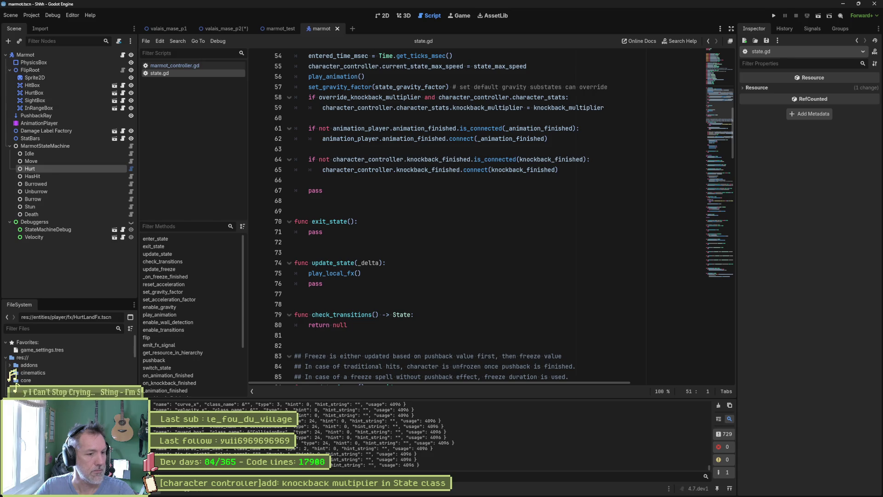
left_click(502, 489)
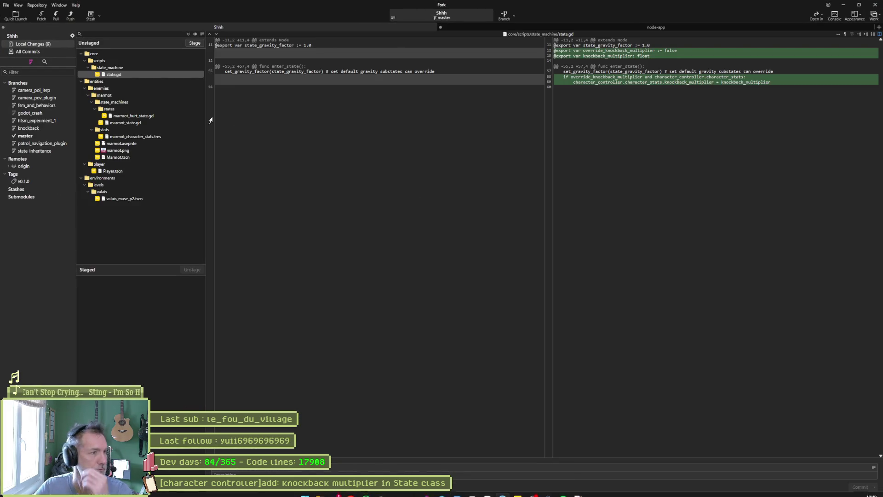
- Discard the changes to marmot_hurt_state.gd and marmot_state.gd, then minimize Fork back to Godot
left_click(162, 115)
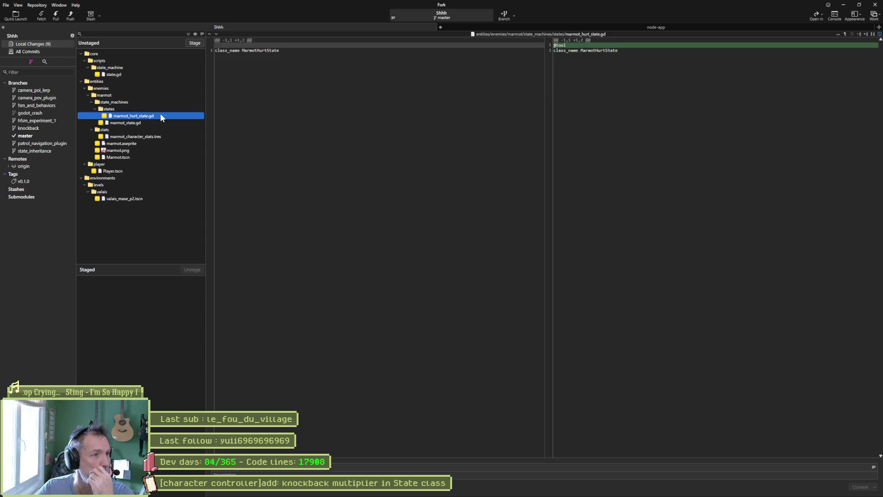
key("Delete")
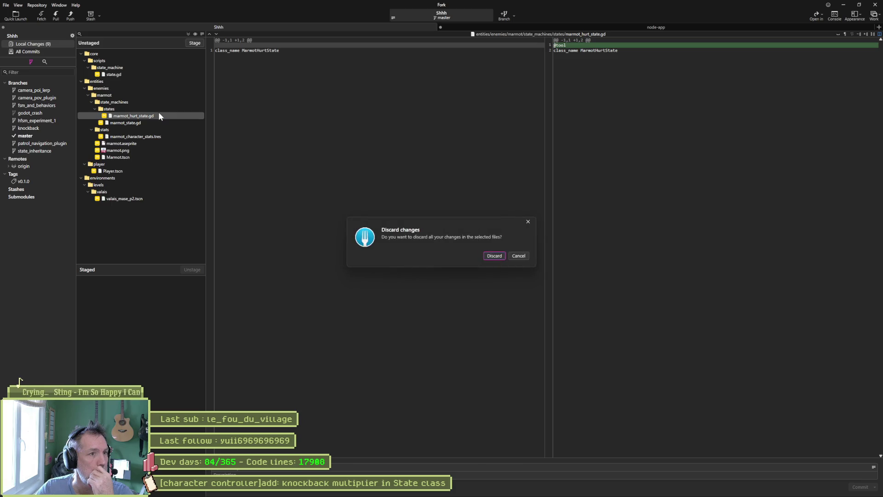
key("Return")
key("Delete")
key("Return")
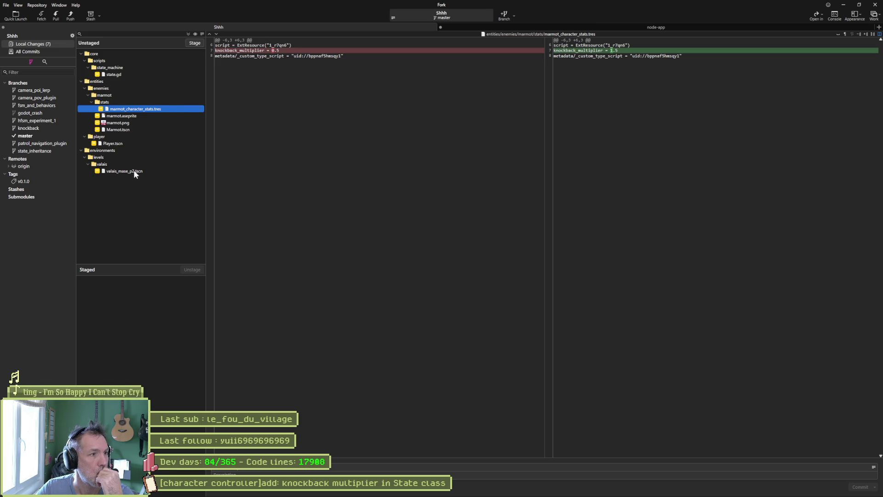
left_click(843, 4)
left_click(482, 245)
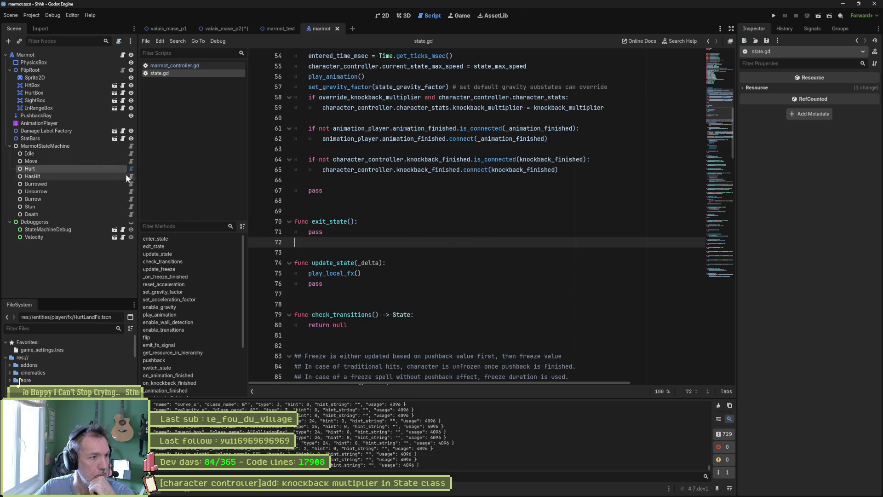
- Select the Hurt state node in the marmot scene, toggle its Override Knockback, and clear Output
left_click(95, 166)
left_click(172, 29)
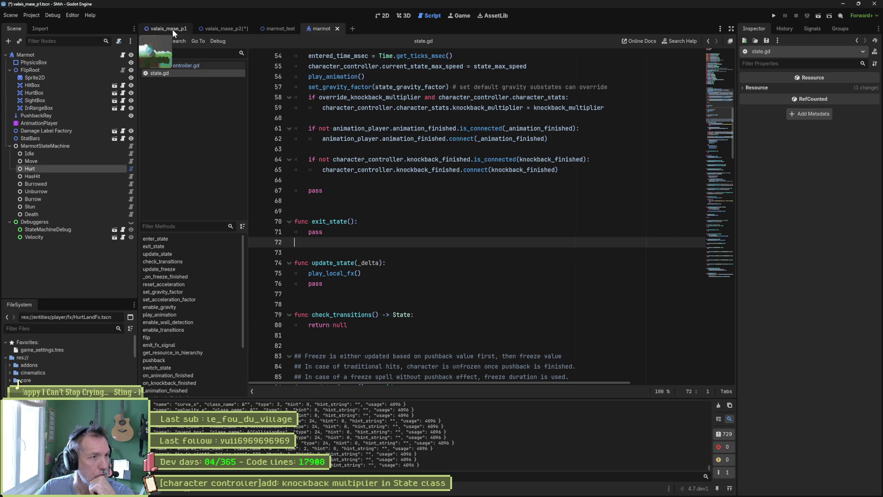
left_click(331, 27)
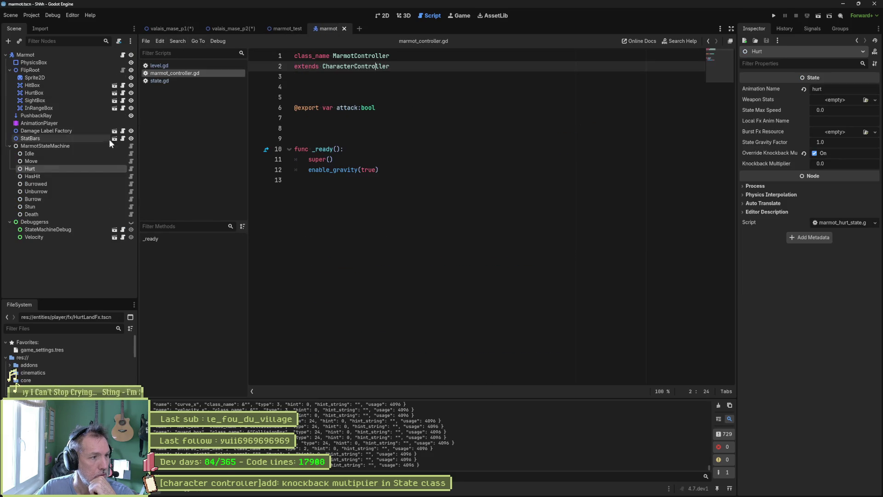
double_click(815, 153)
left_click(719, 405)
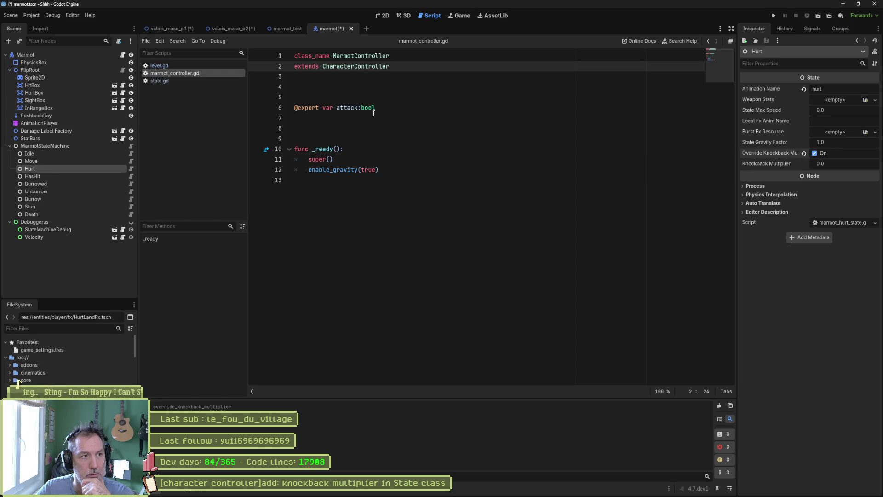
left_click(190, 81)
scroll(510, 175, "up", 8)
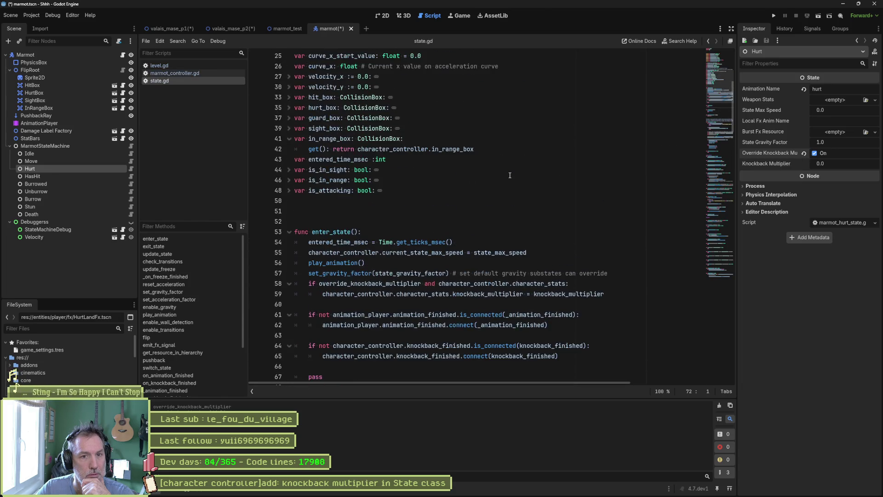
scroll(480, 171, "up", 5)
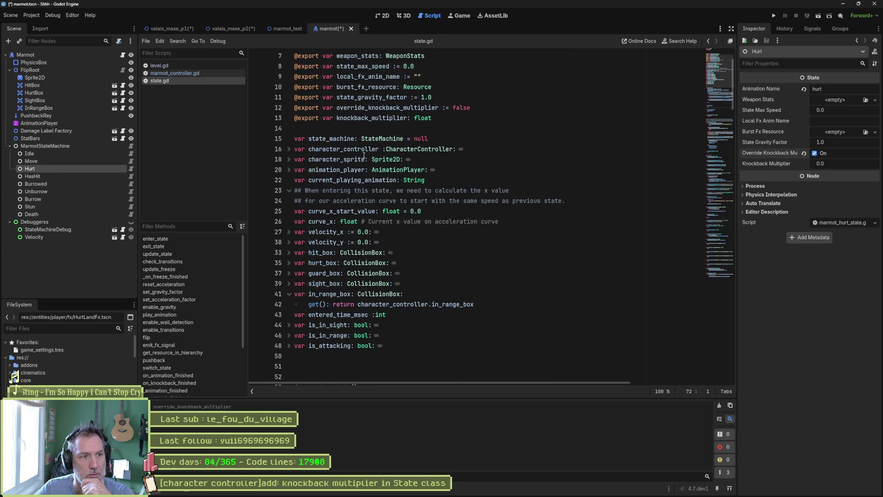
scroll(435, 193, "up", 2)
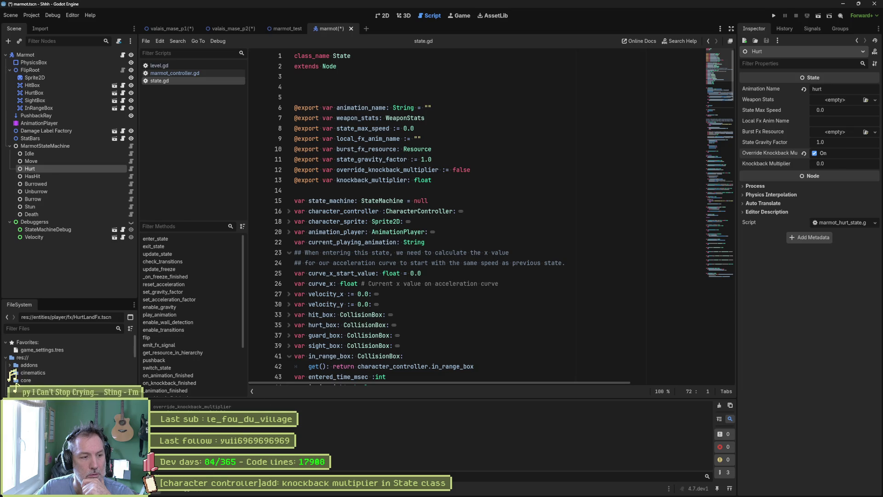
left_click(184, 490)
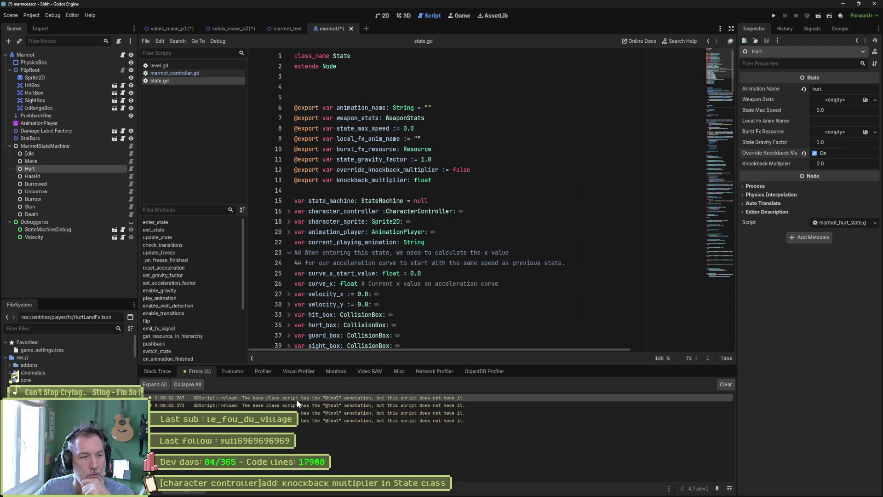